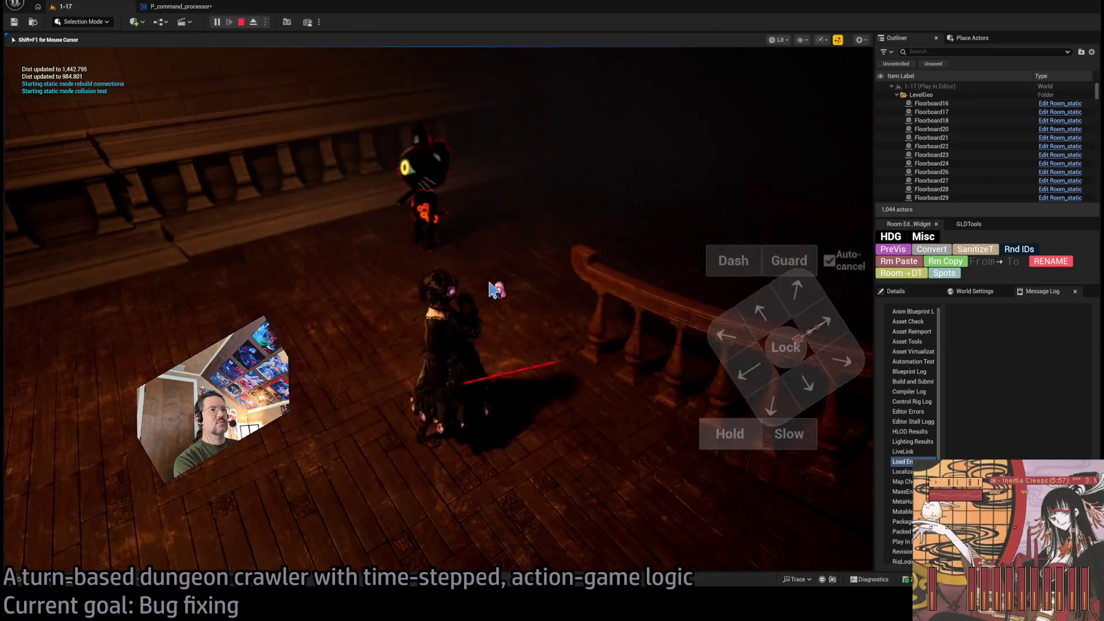
Play-test forward, left, hold and diagonal forward-left moves in level 1-17, then stop play.
key(w)
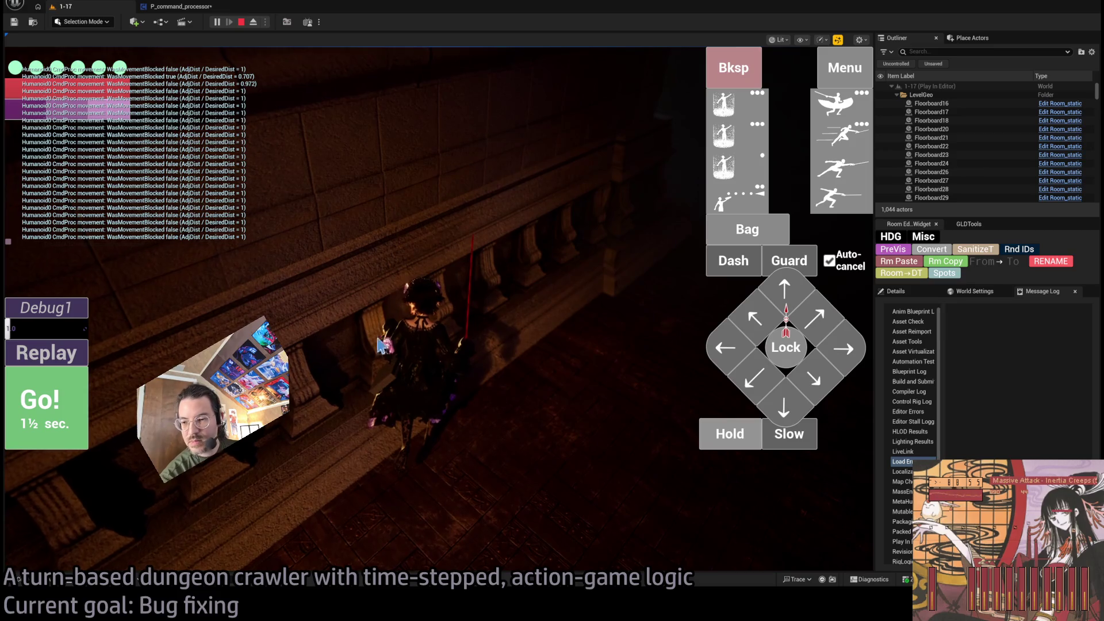
key(a)
key(space)
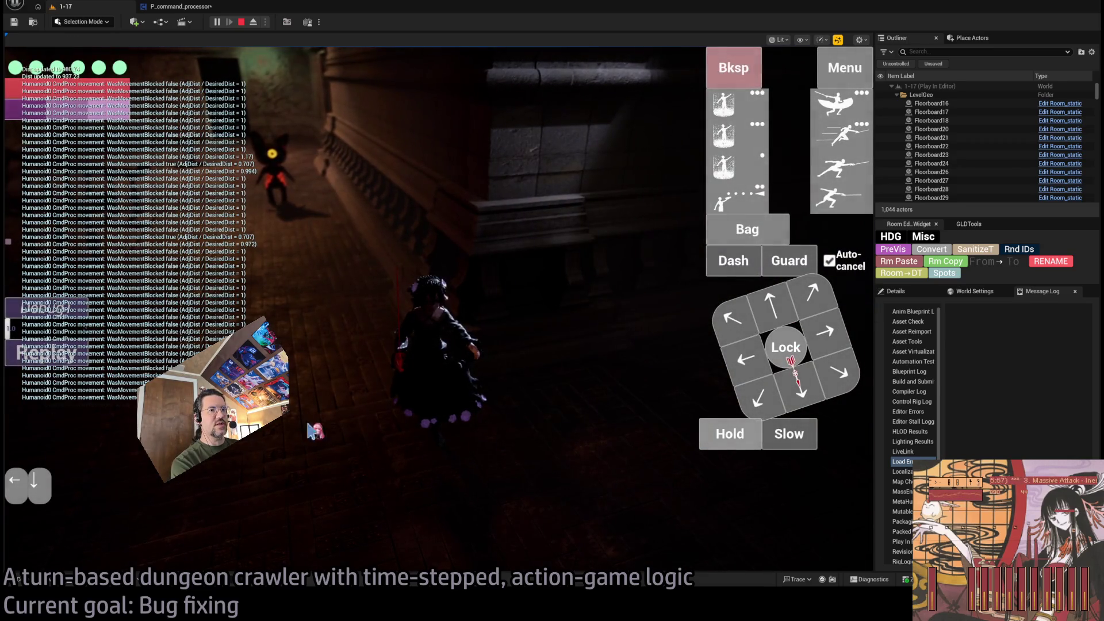
key(h)
key(space)
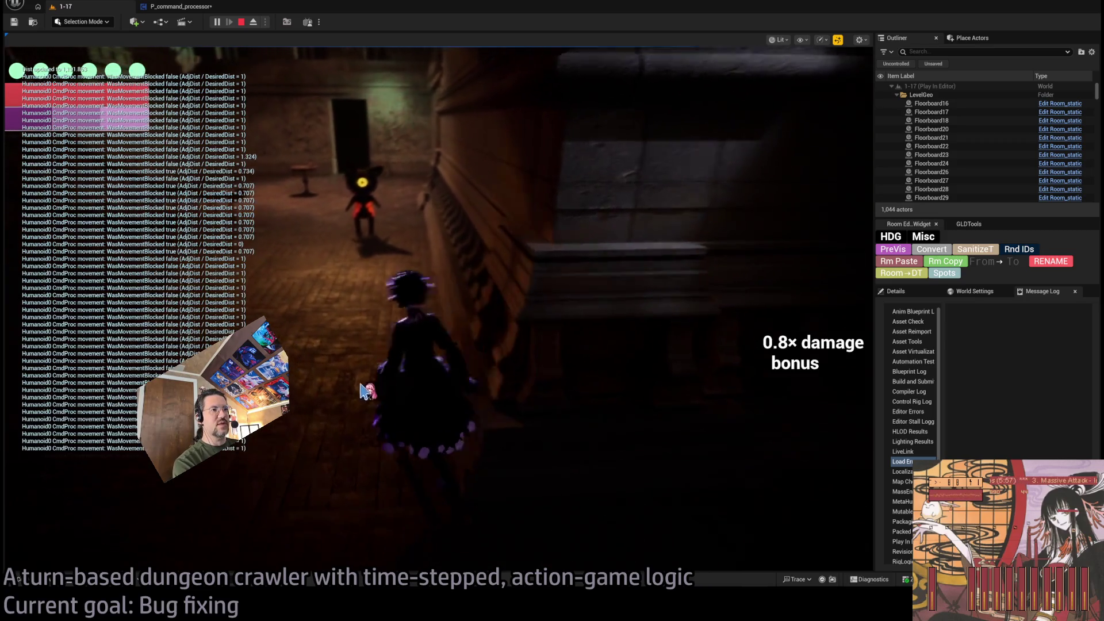
click(742, 317)
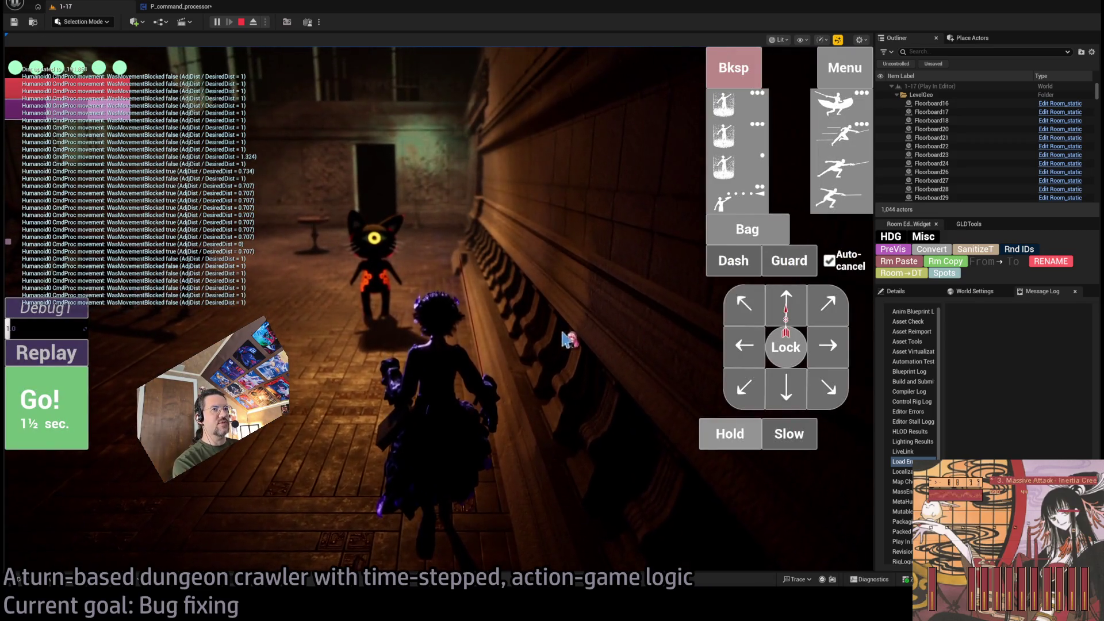
click(242, 23)
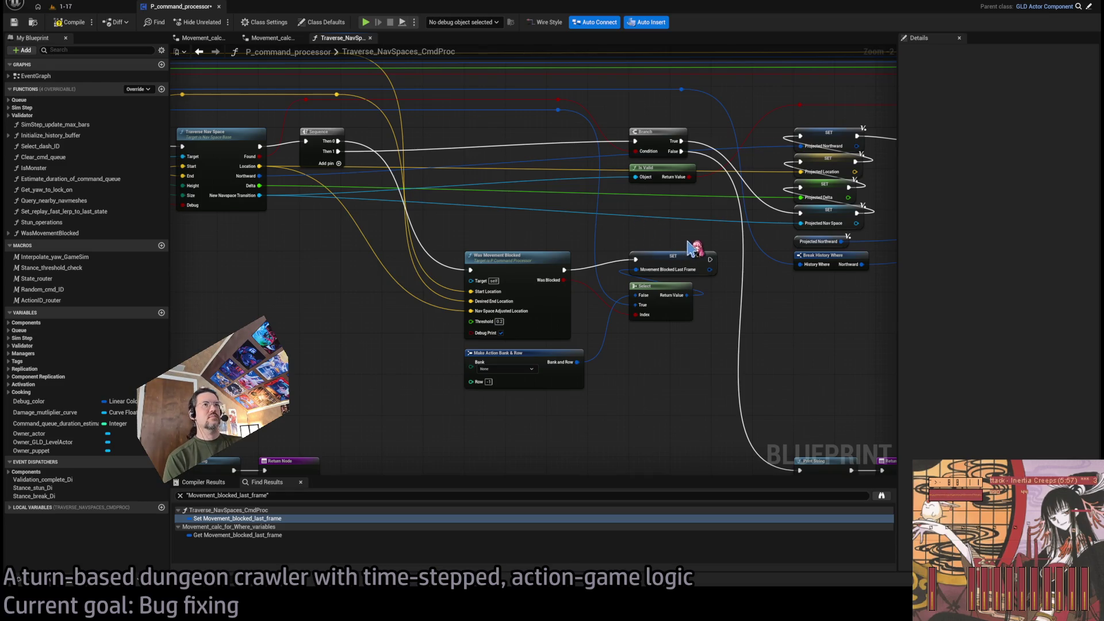
Inspect the Movement Blocked Last Frame setter, compile P_command_processor, then inspect Was Movement Blocked.
click(687, 254)
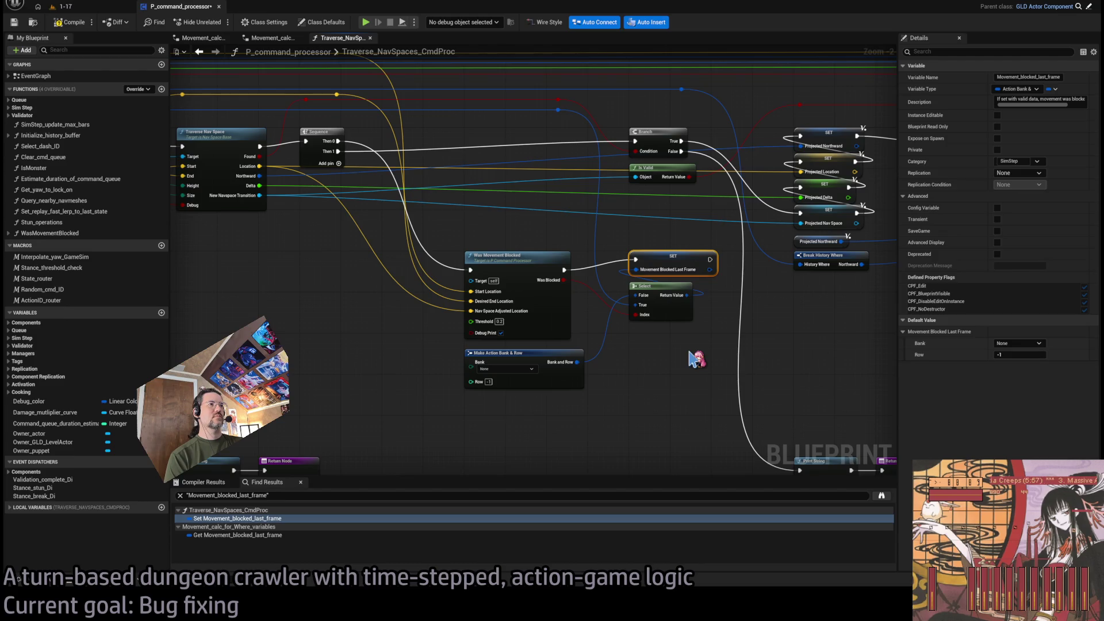
click(77, 26)
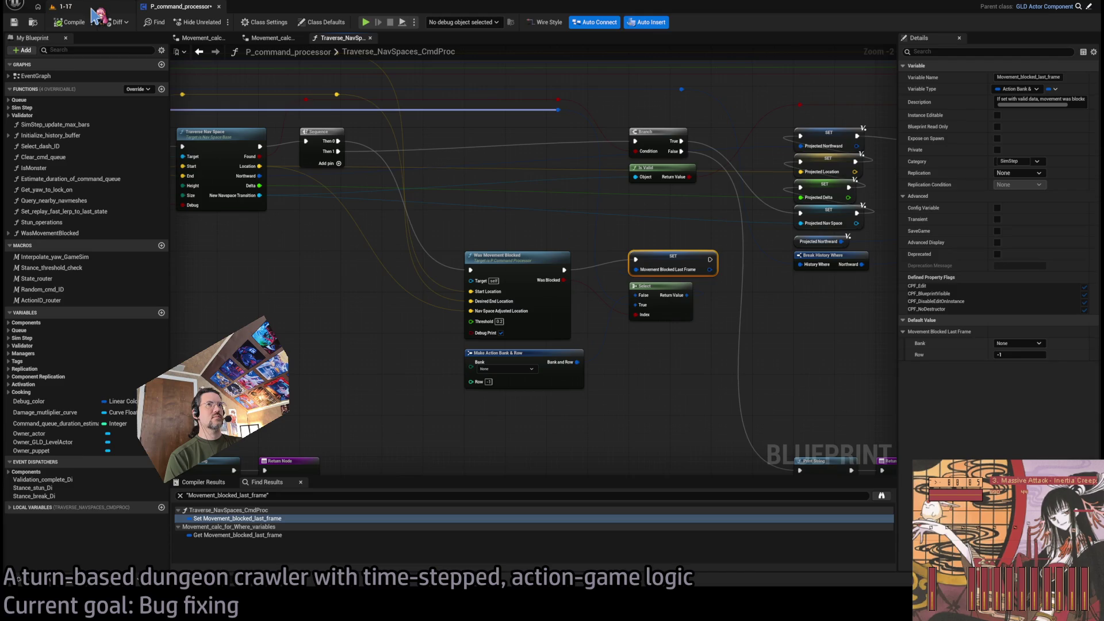
click(337, 269)
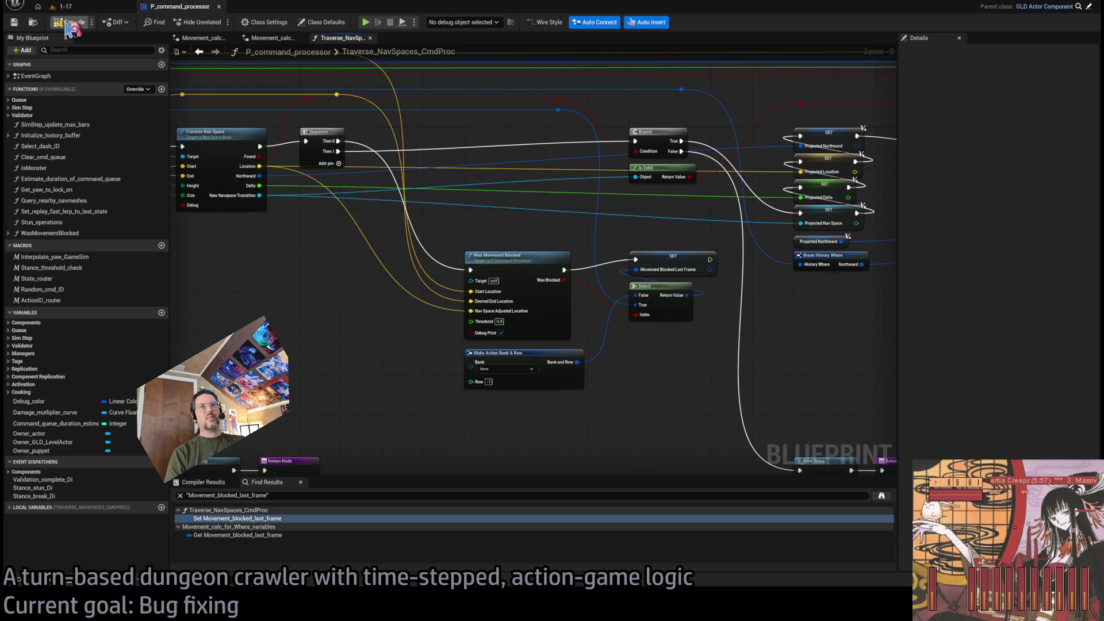
click(529, 260)
click(402, 418)
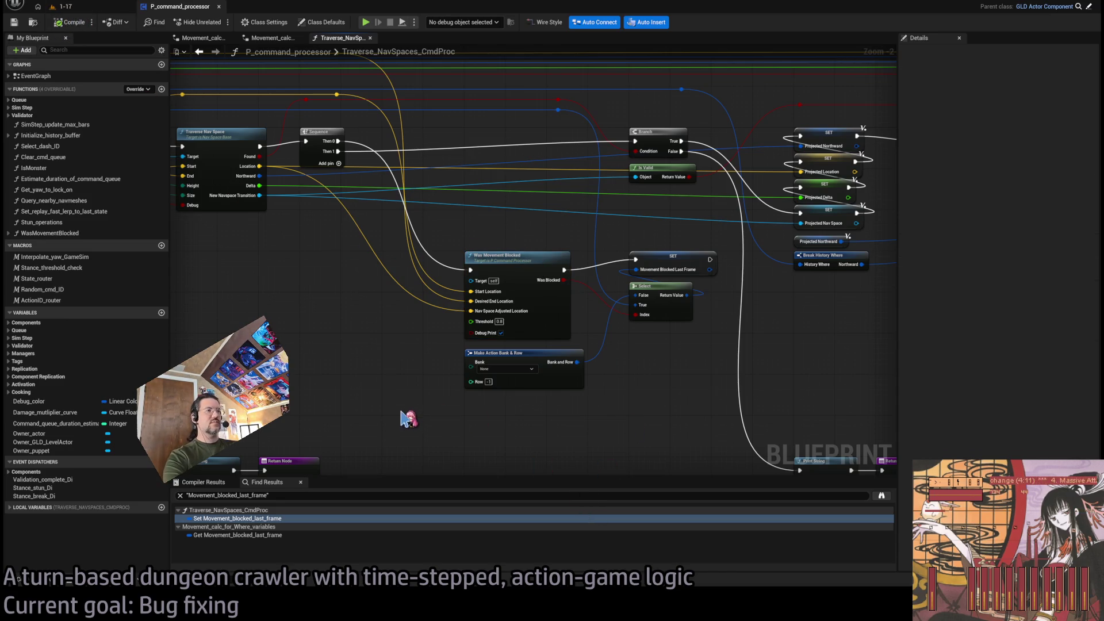
Add a comment box with the note, set font size 24, and place it beside Was Movement Blocked.
key(c)
text(In the long run, threshold-based block detection will be highly dependent on movement speed, which is ba)
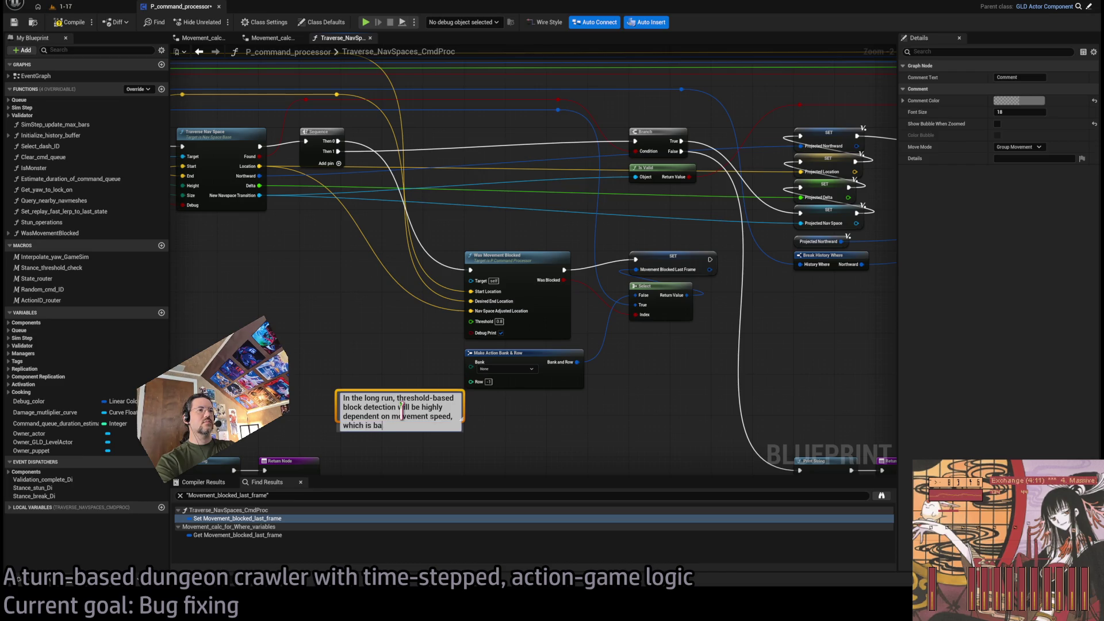
text(d)
key(Return)
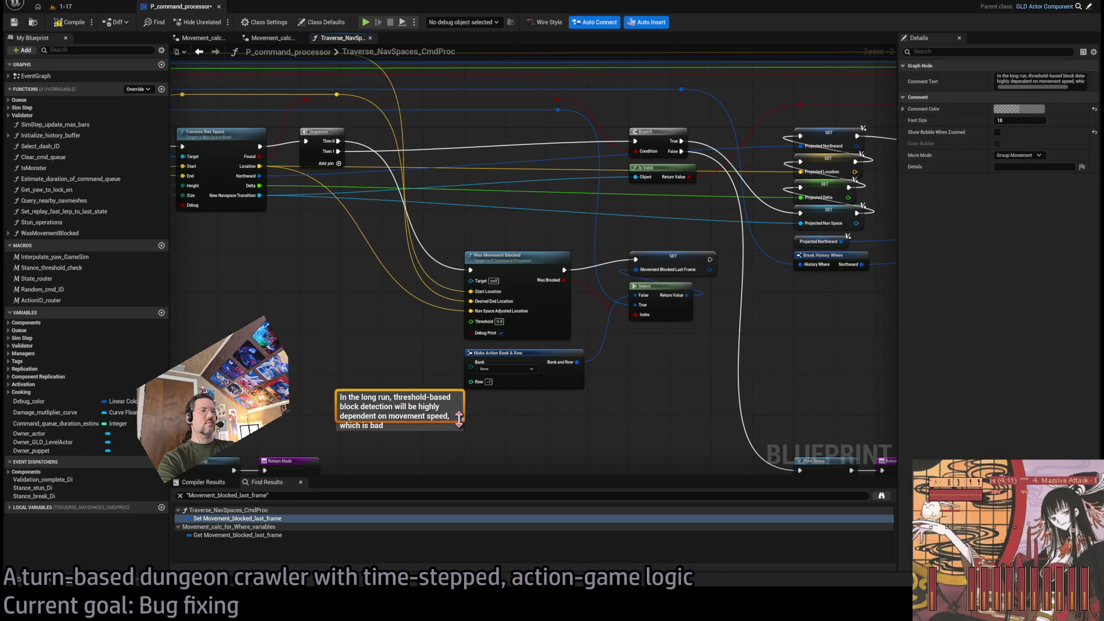
drag(459, 418, 462, 467)
mouse_move(397, 403)
mouse_down()
mouse_move(399, 328)
mouse_move(366, 305)
mouse_up()
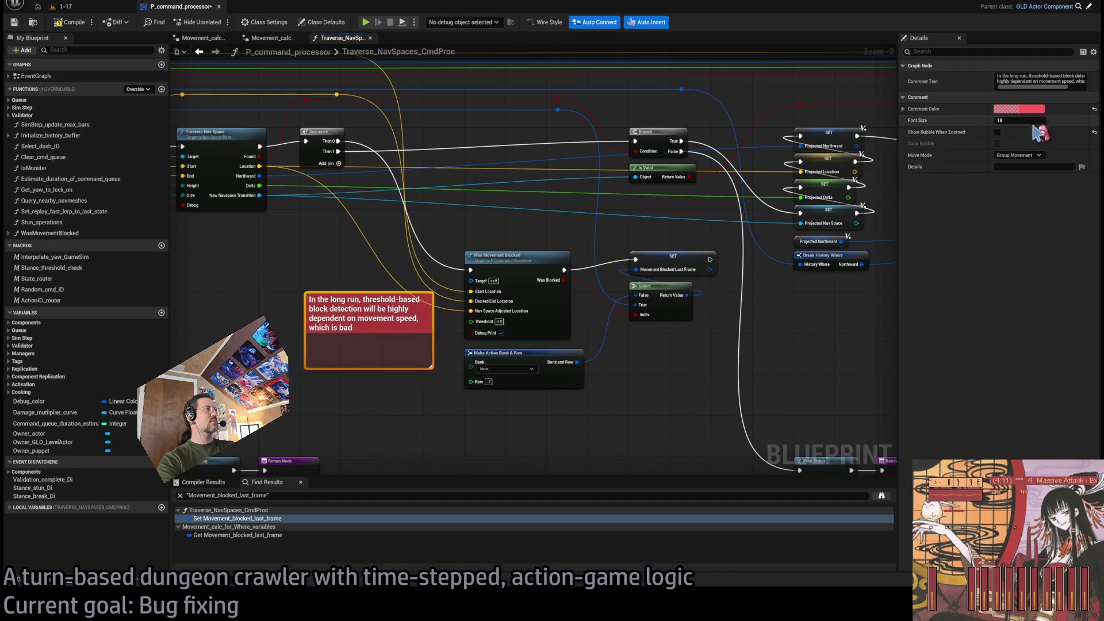
click(1018, 120)
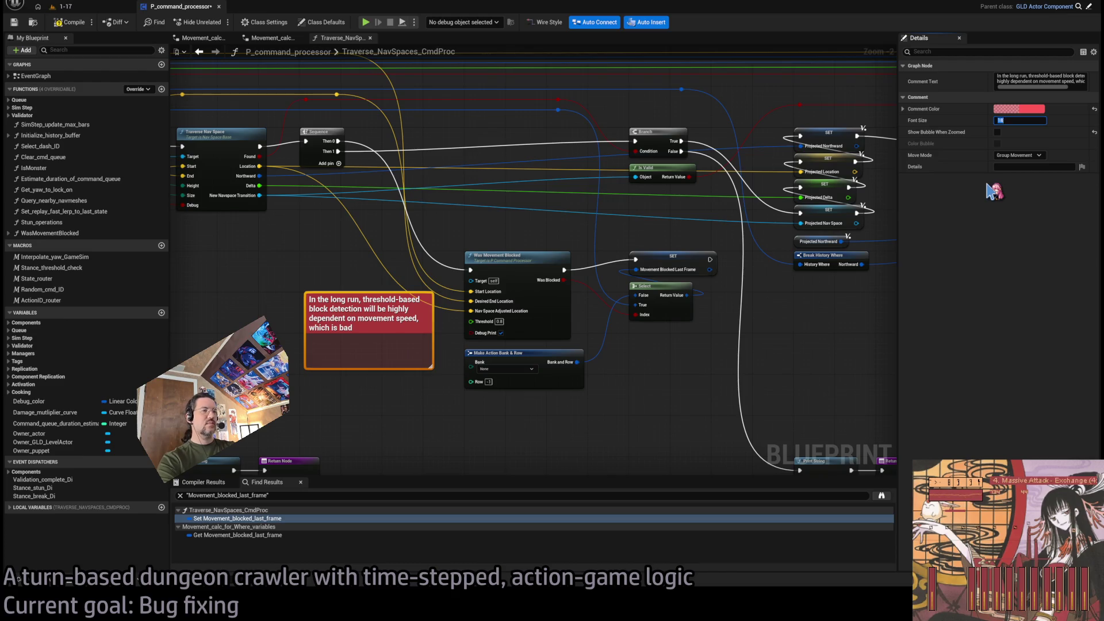
text(24)
key(Return)
drag(401, 338, 397, 298)
click(381, 376)
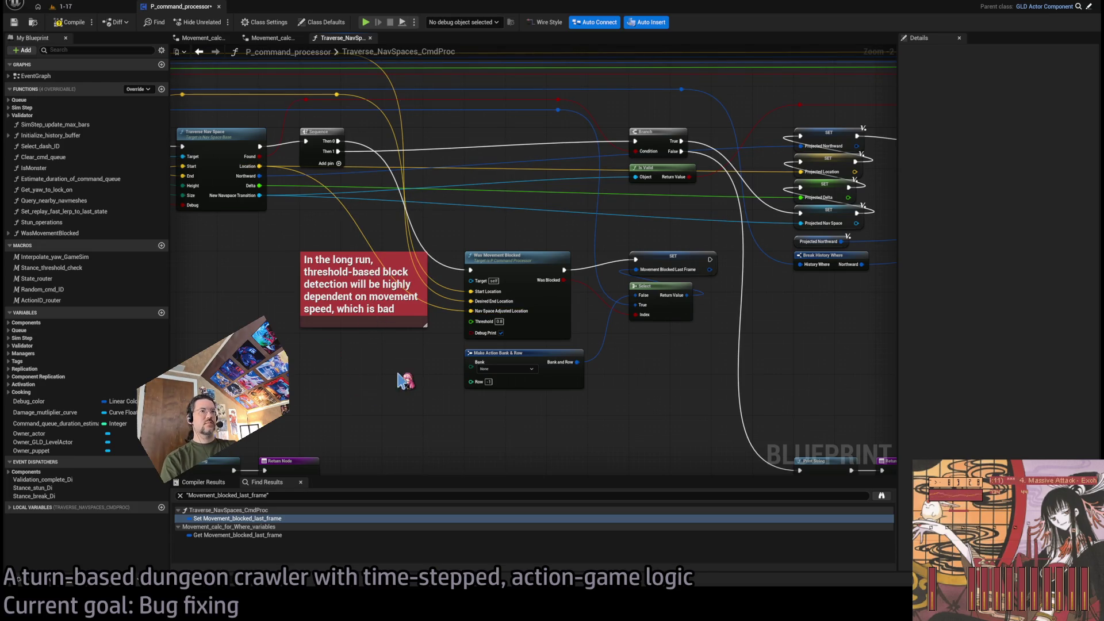
Reword the comment by replacing its opening 'In the long run' phrase.
click(396, 275)
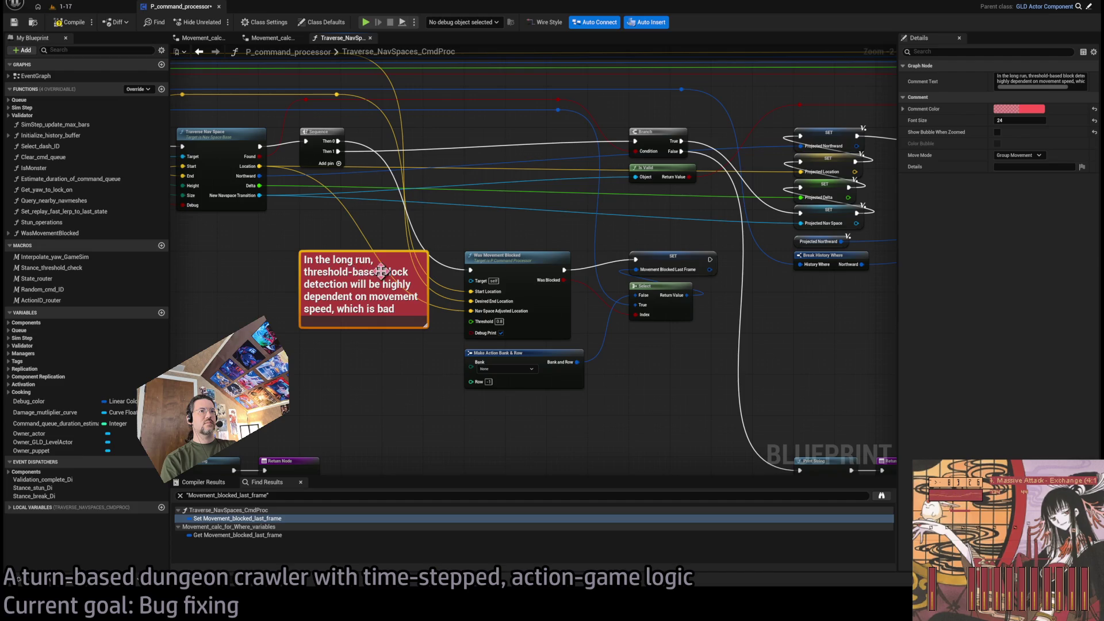
double_click(381, 271)
drag(304, 260, 373, 260)
key(BackSpace)
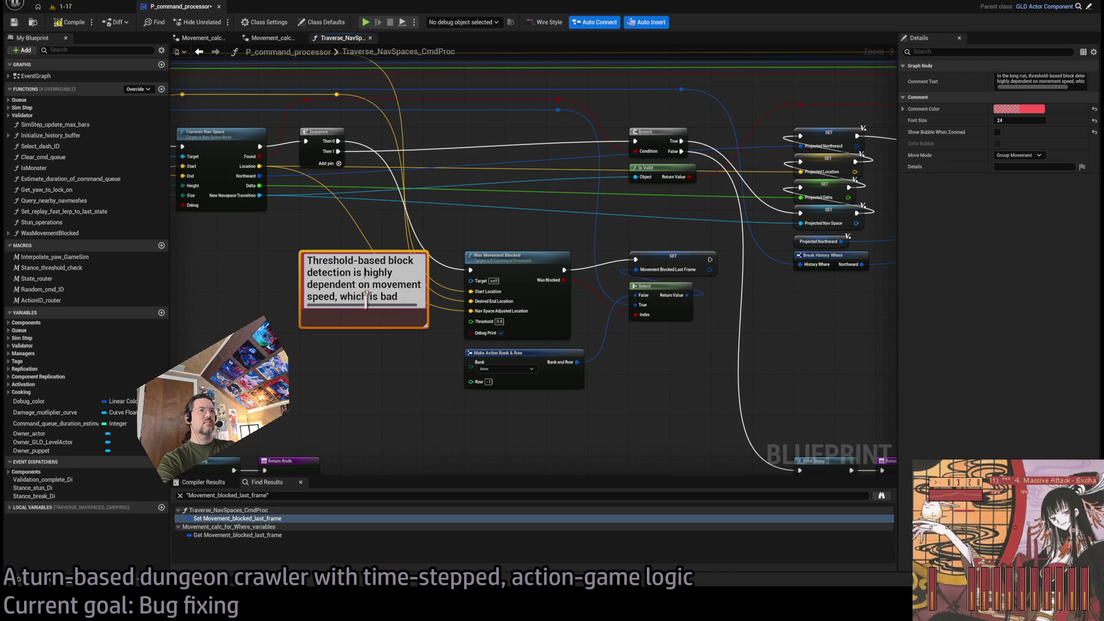
text( in the long run)
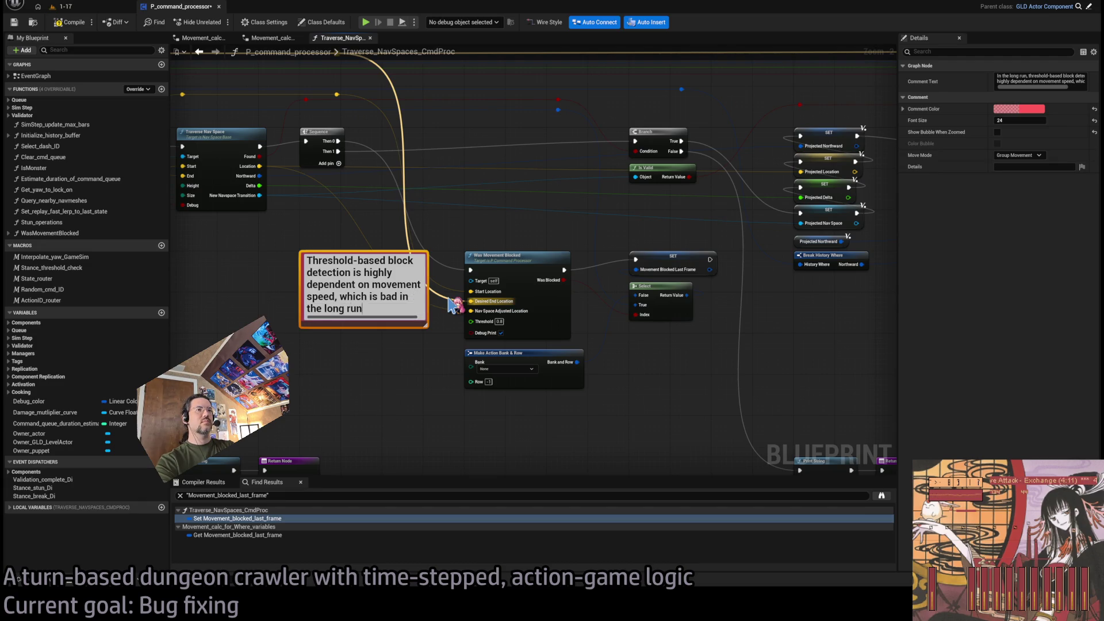
click(420, 341)
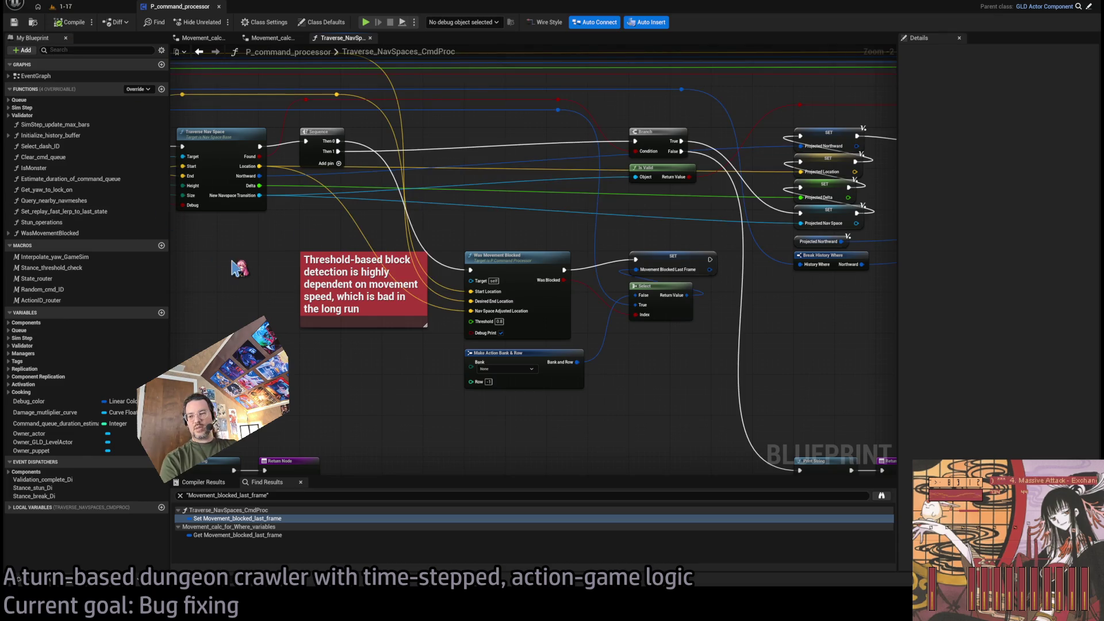
Start a play session in level 1-17, advance one turn, then end it.
click(61, 6)
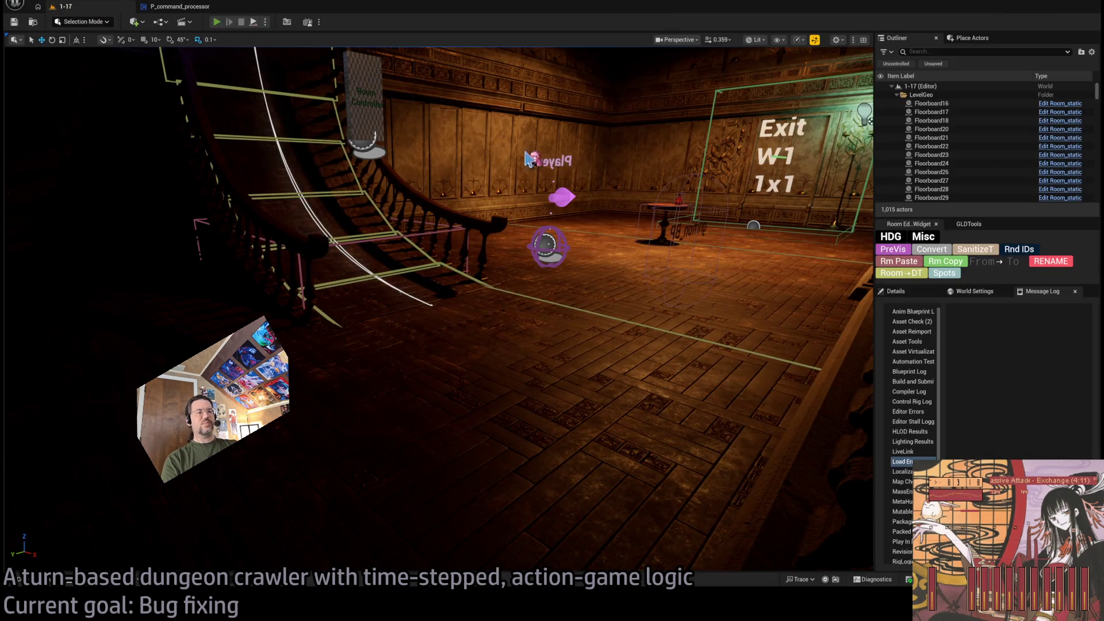
key(alt+p)
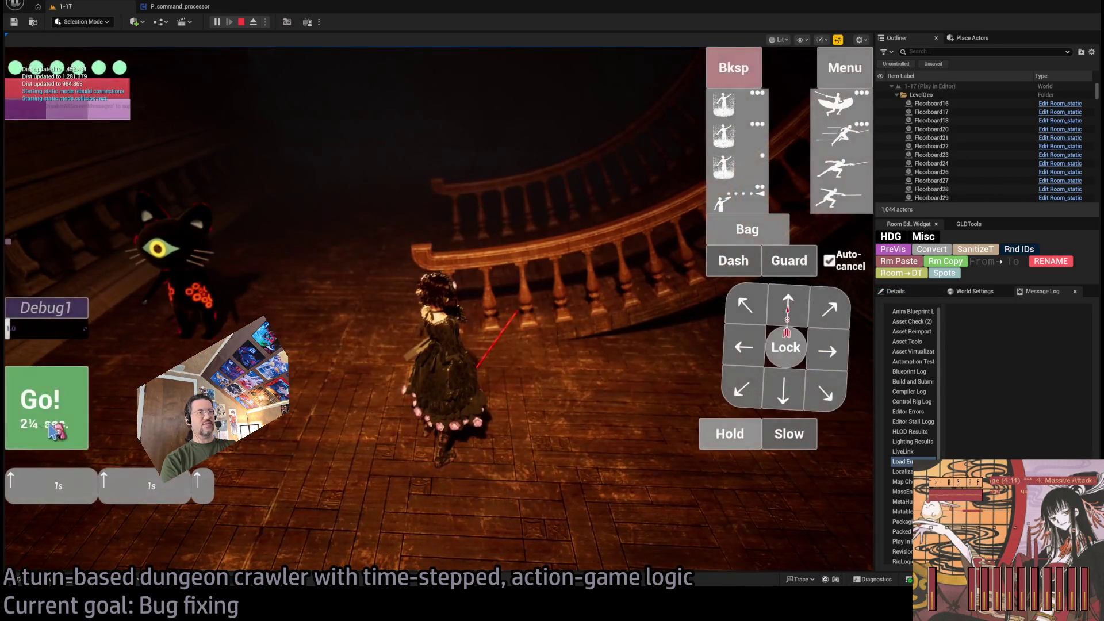
click(55, 431)
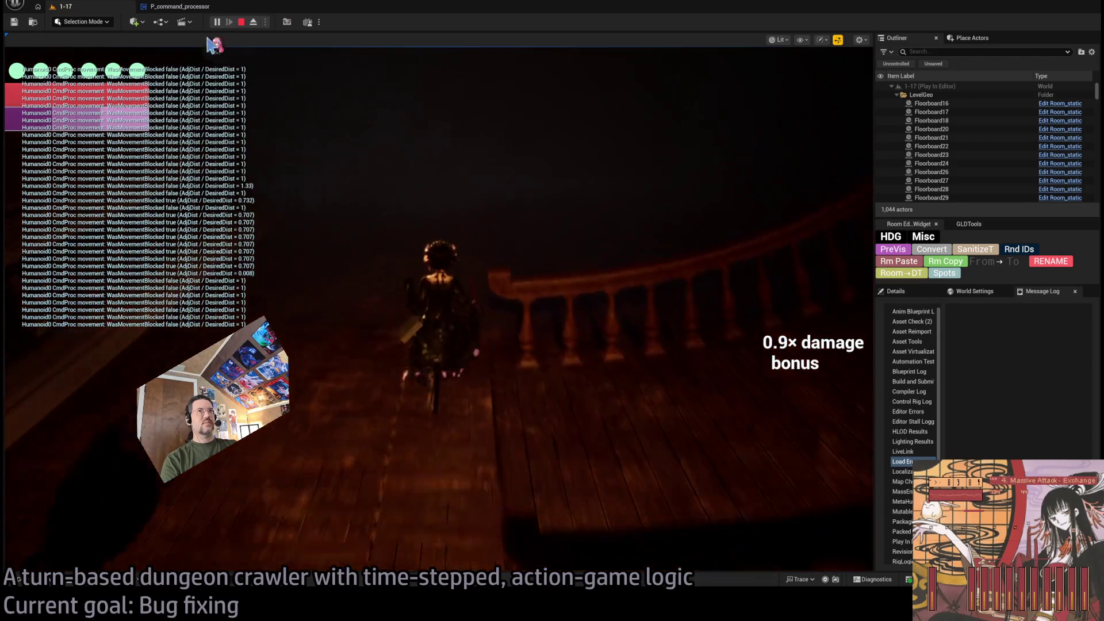
key(Escape)
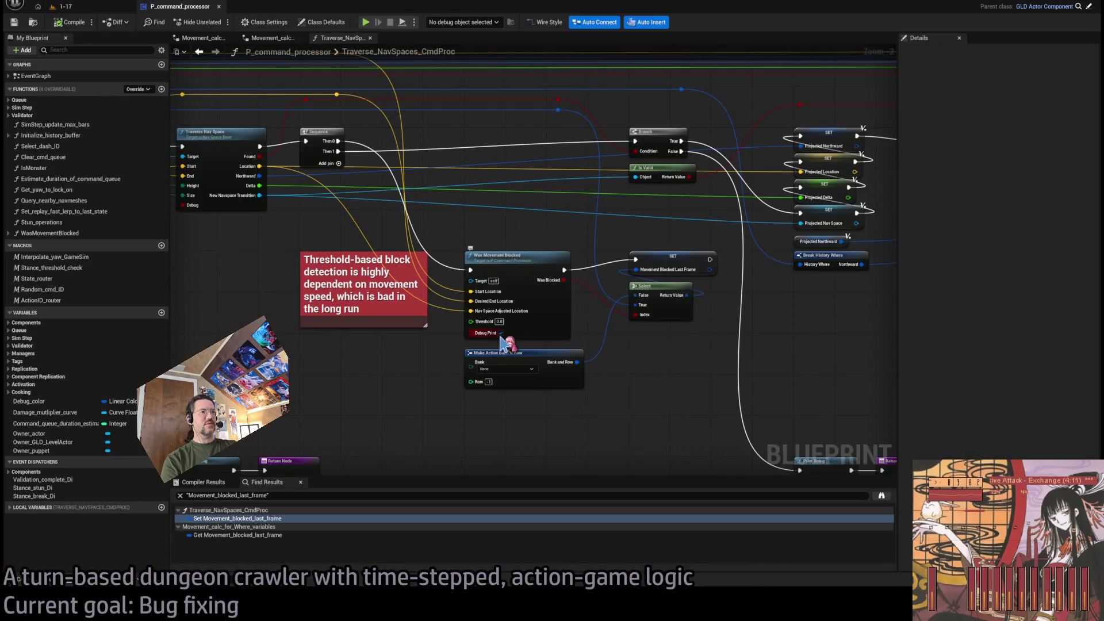
Relaunch play in 1-17 and run turns moving toward the balcony and diagonally forward-left.
click(60, 6)
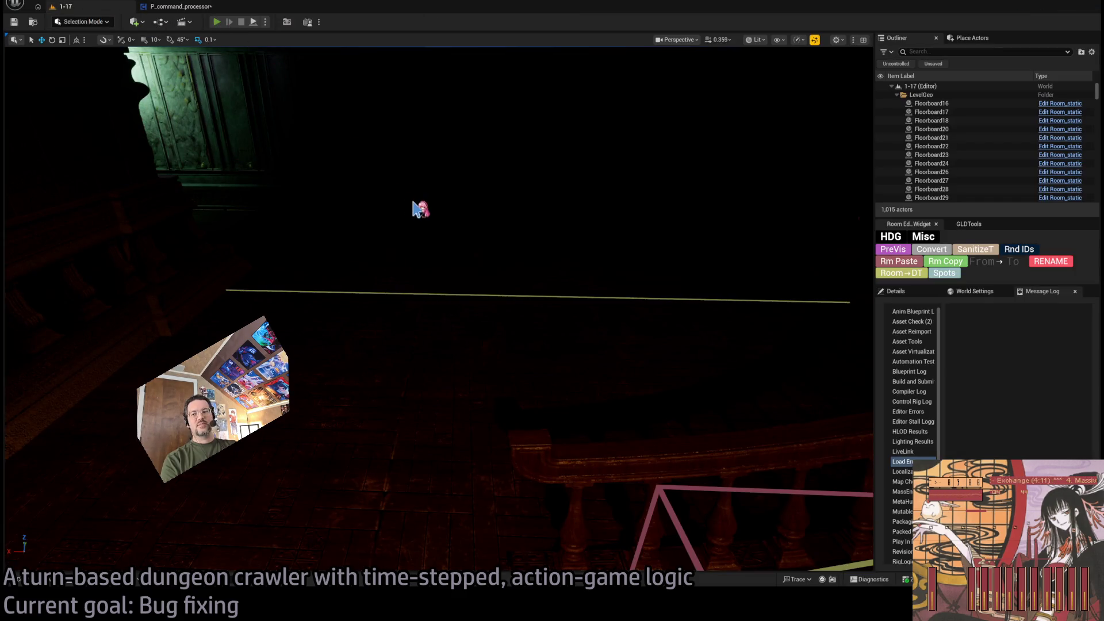
key(alt+p)
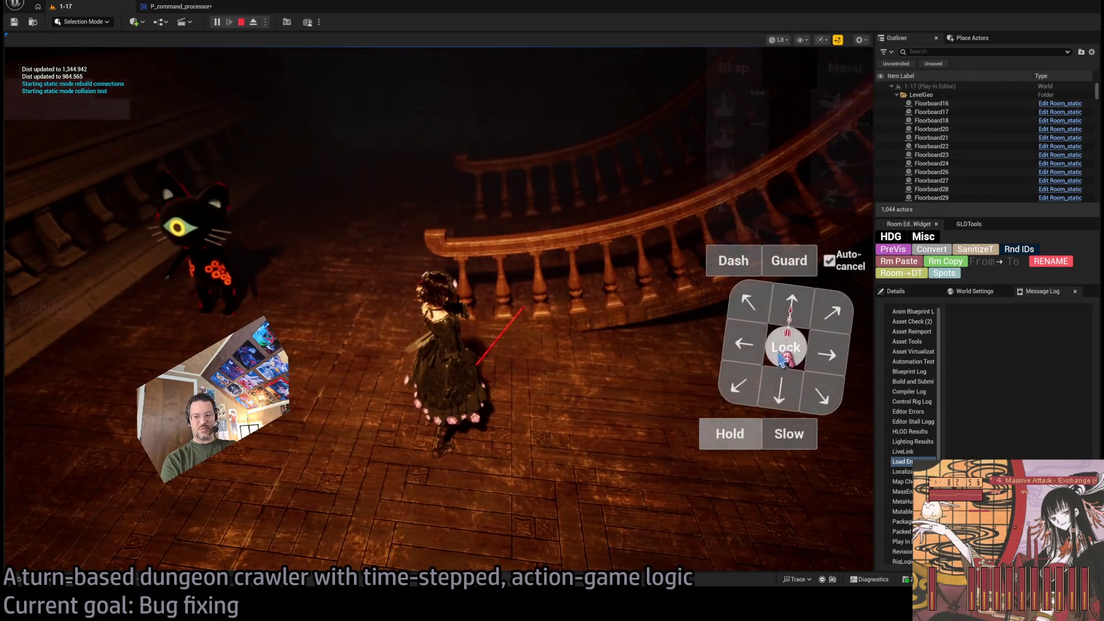
click(791, 308)
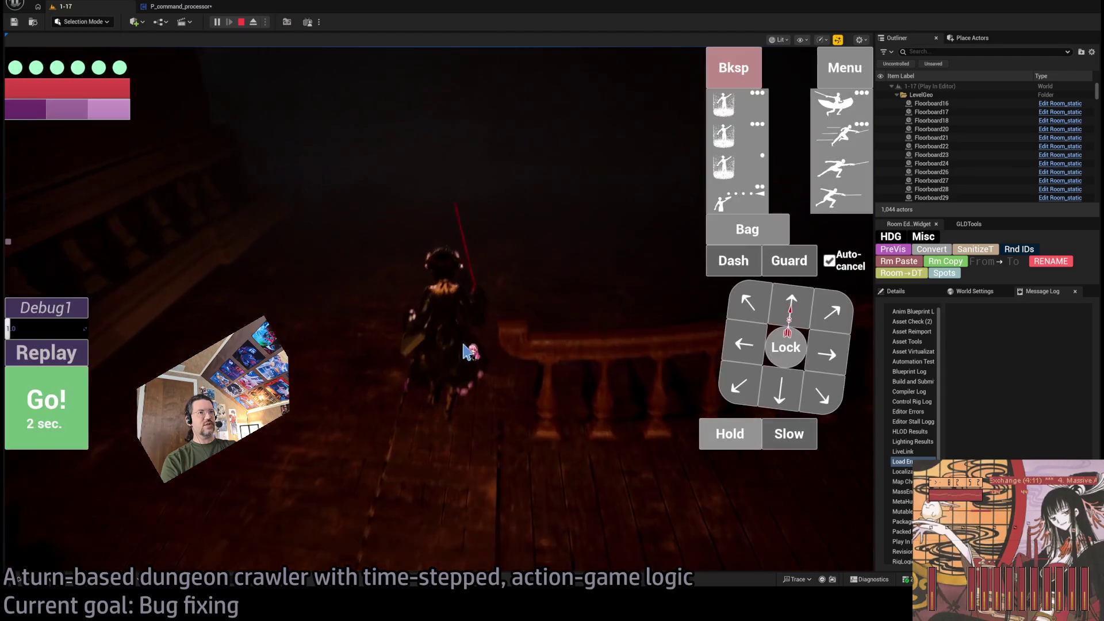
key(Left)
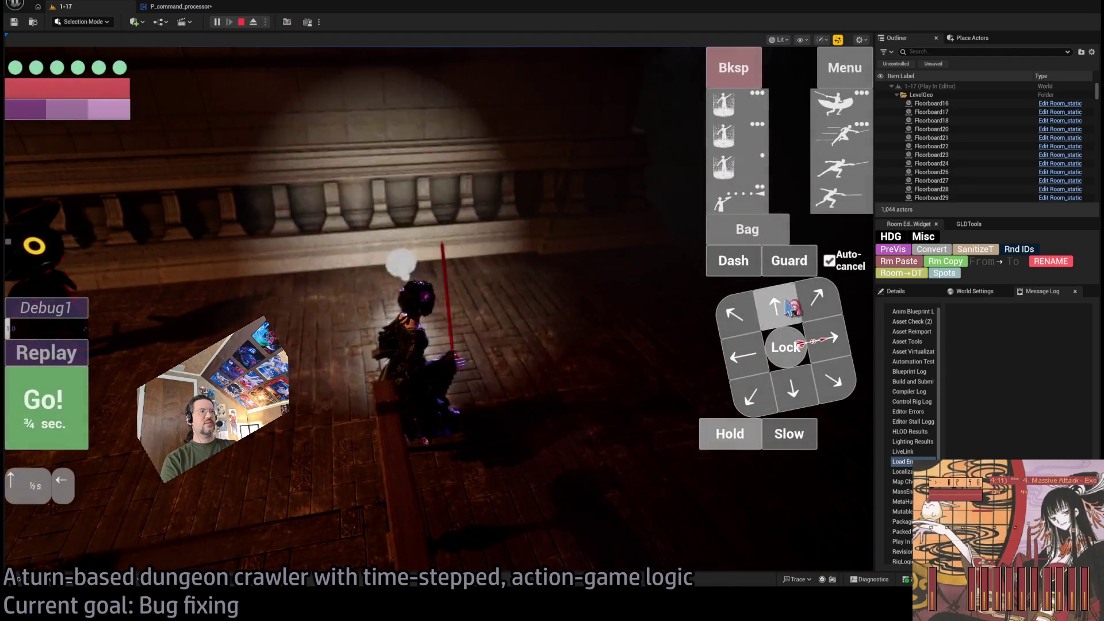
click(46, 391)
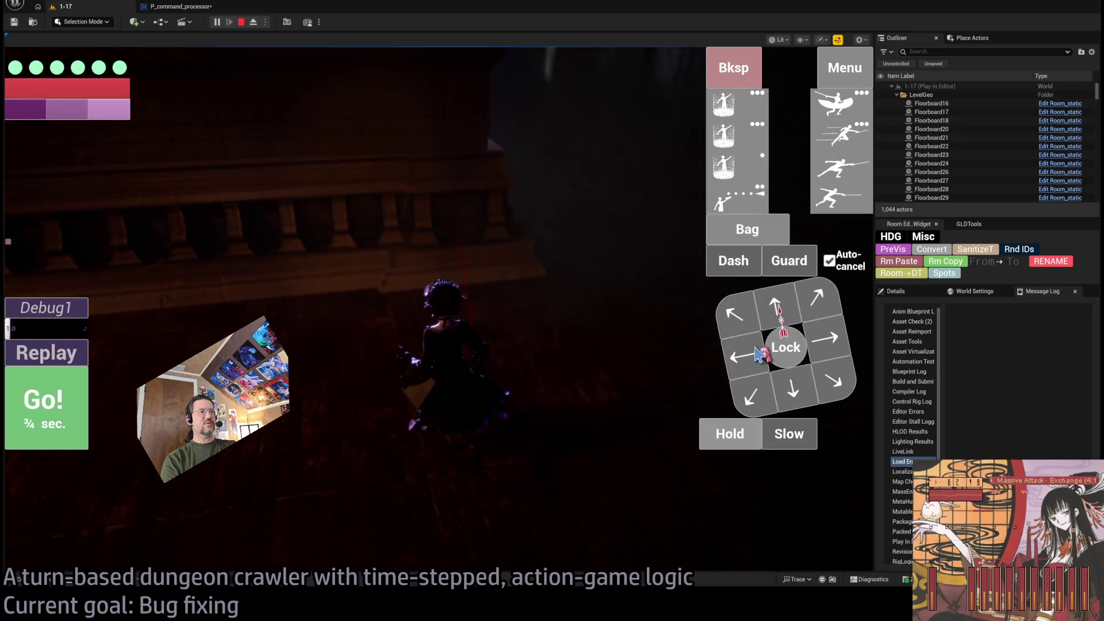
click(777, 310)
key(space)
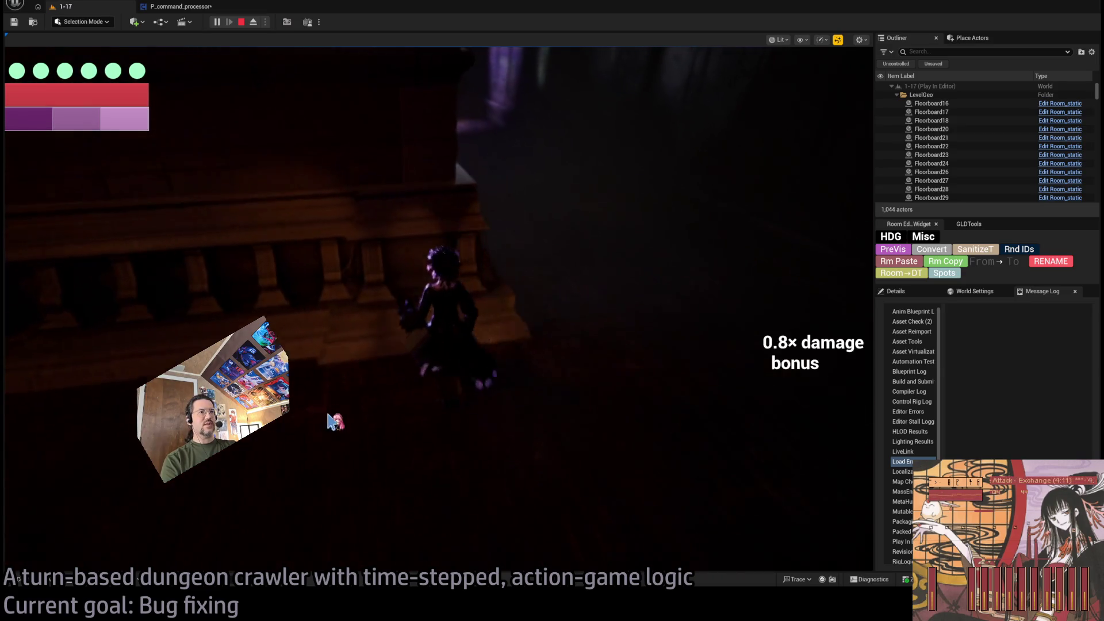
click(797, 312)
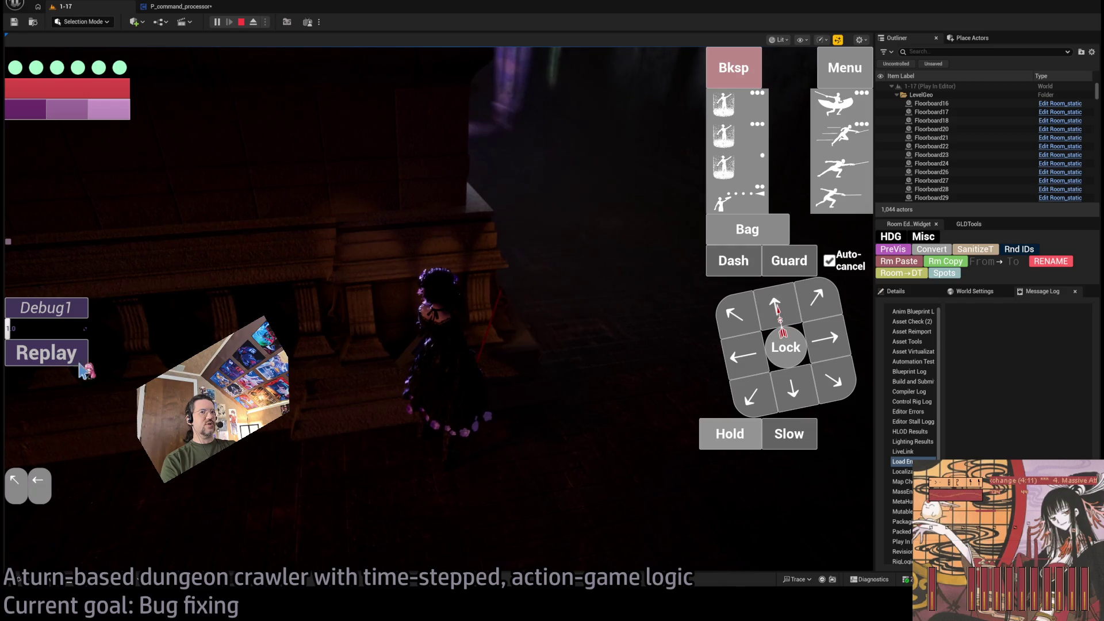
click(78, 424)
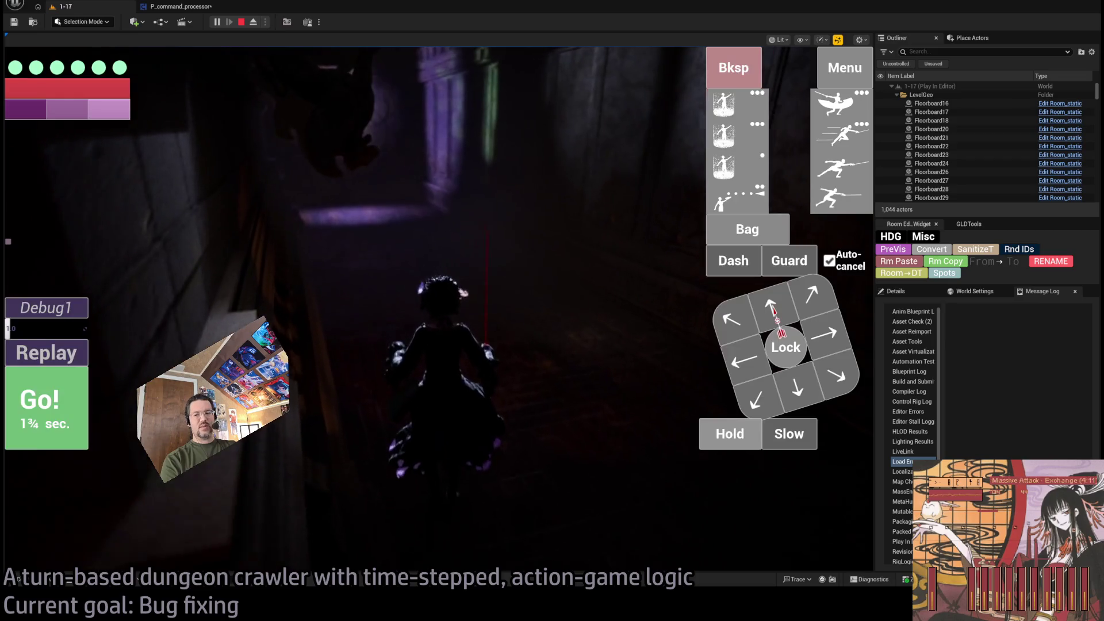
Plan a left, backward, back-right and two rightward moves, then execute them.
click(794, 368)
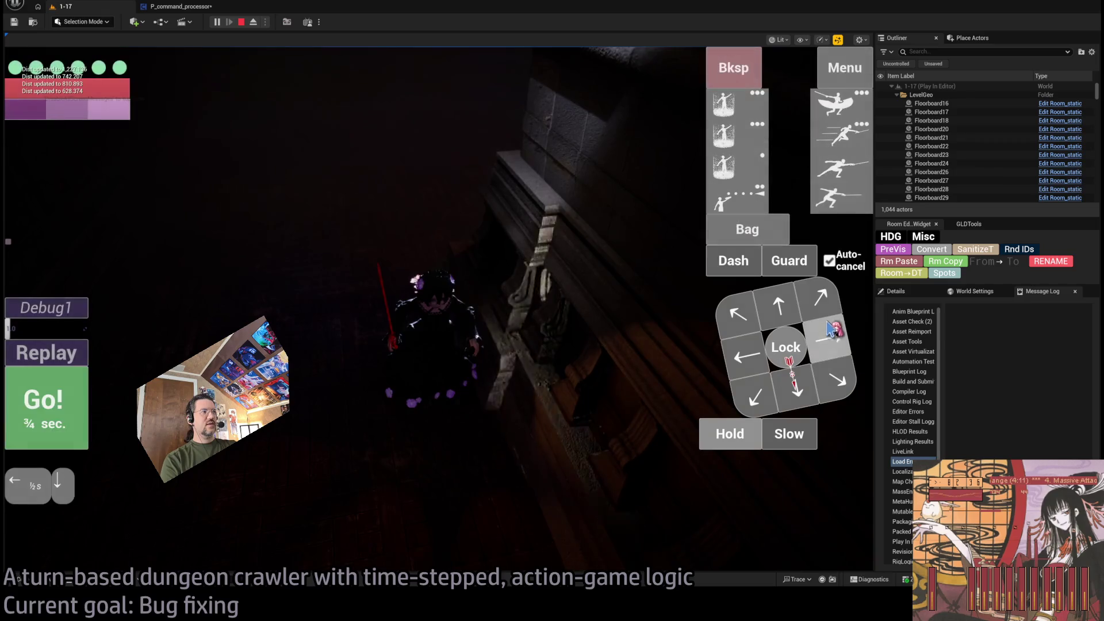
click(797, 384)
click(836, 380)
click(828, 338)
click(828, 338)
key(space)
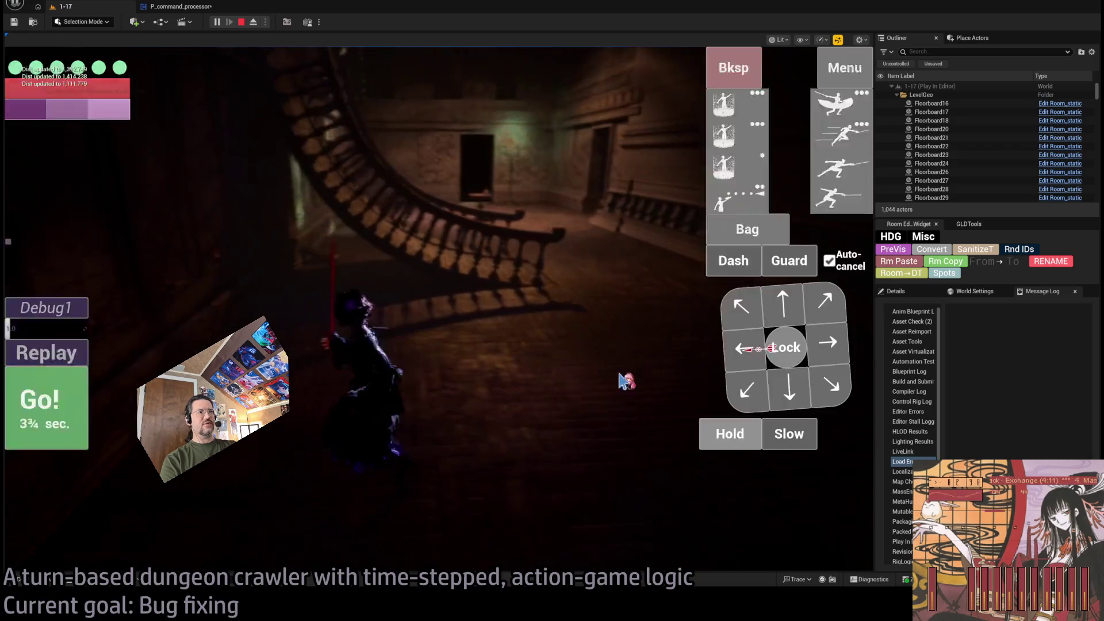
Run several more turns of left, back-left, backward and rightward moves.
click(741, 348)
click(747, 390)
key(space)
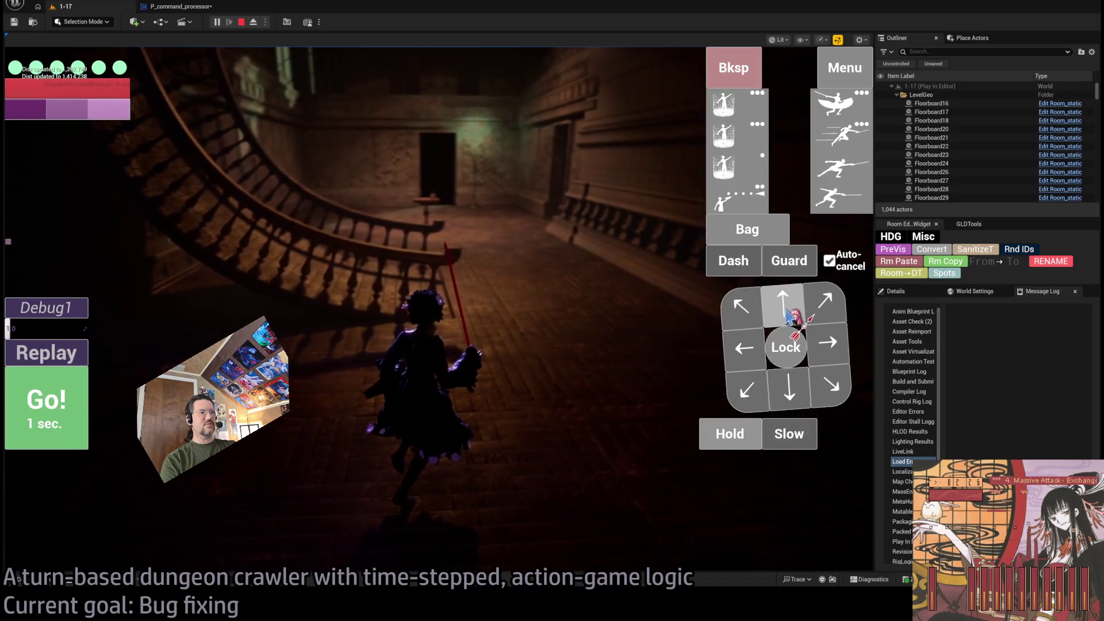
key(Left)
key(Down)
key(space)
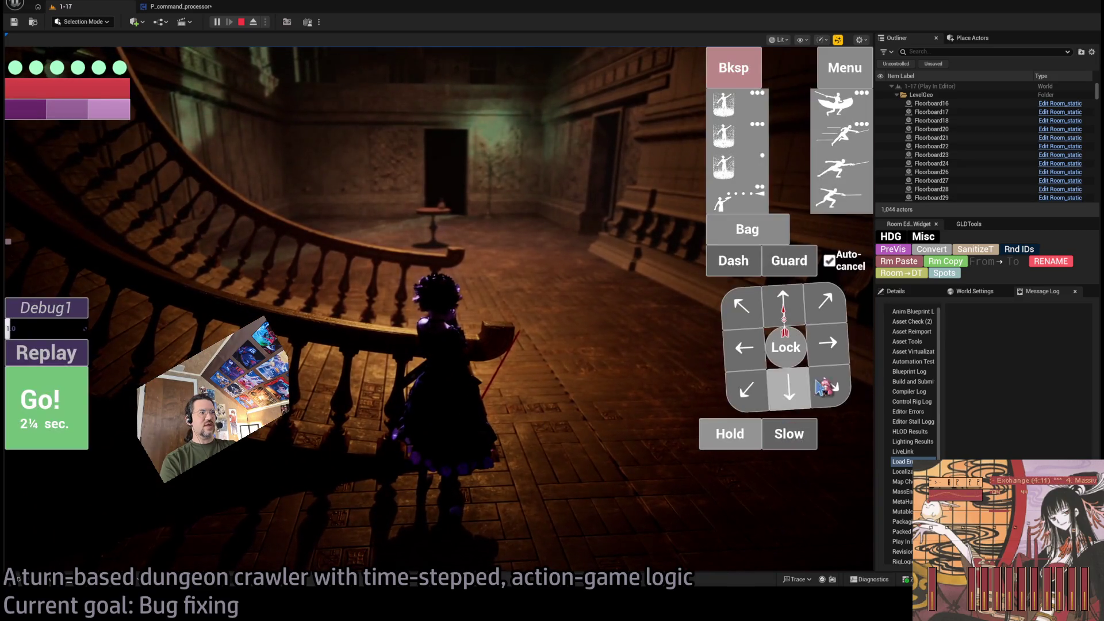
click(793, 437)
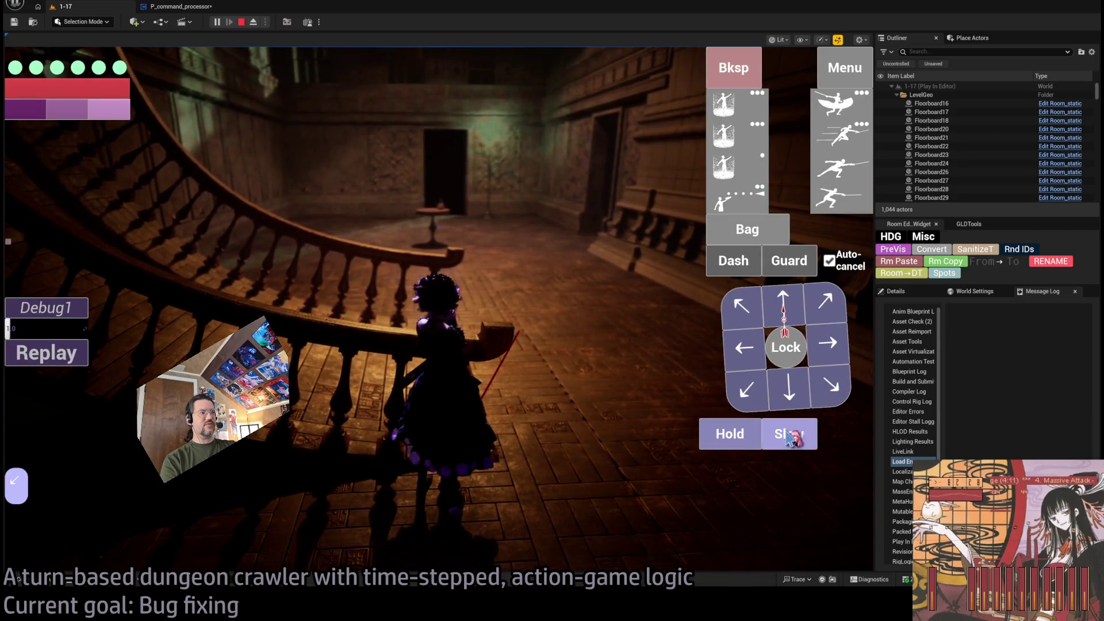
key(Down)
click(42, 413)
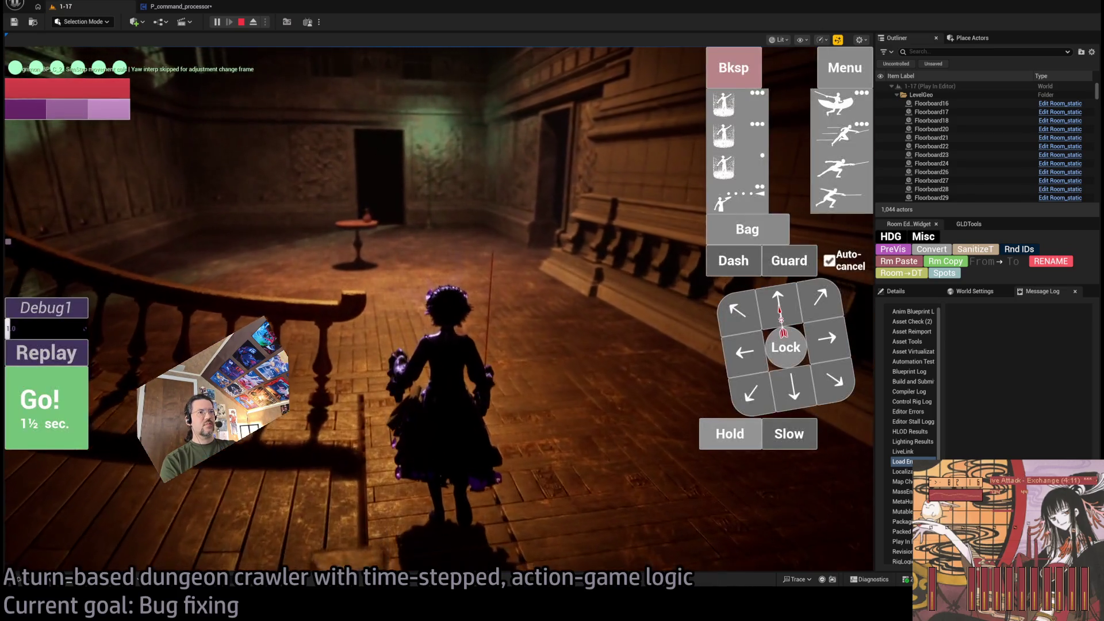
key(Right)
key(Right)
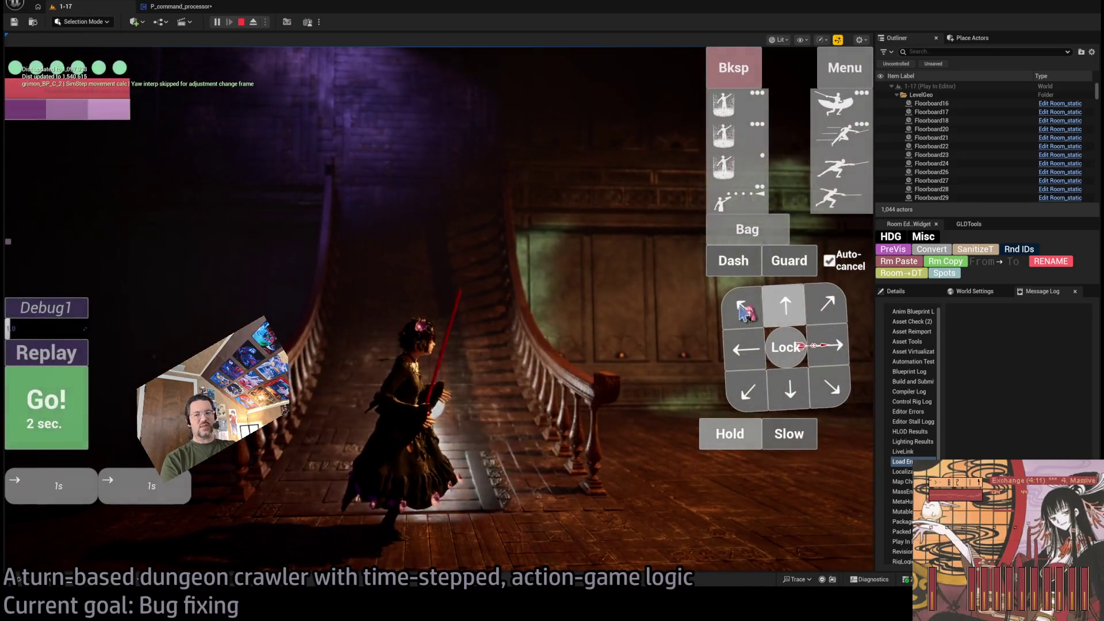
key(Return)
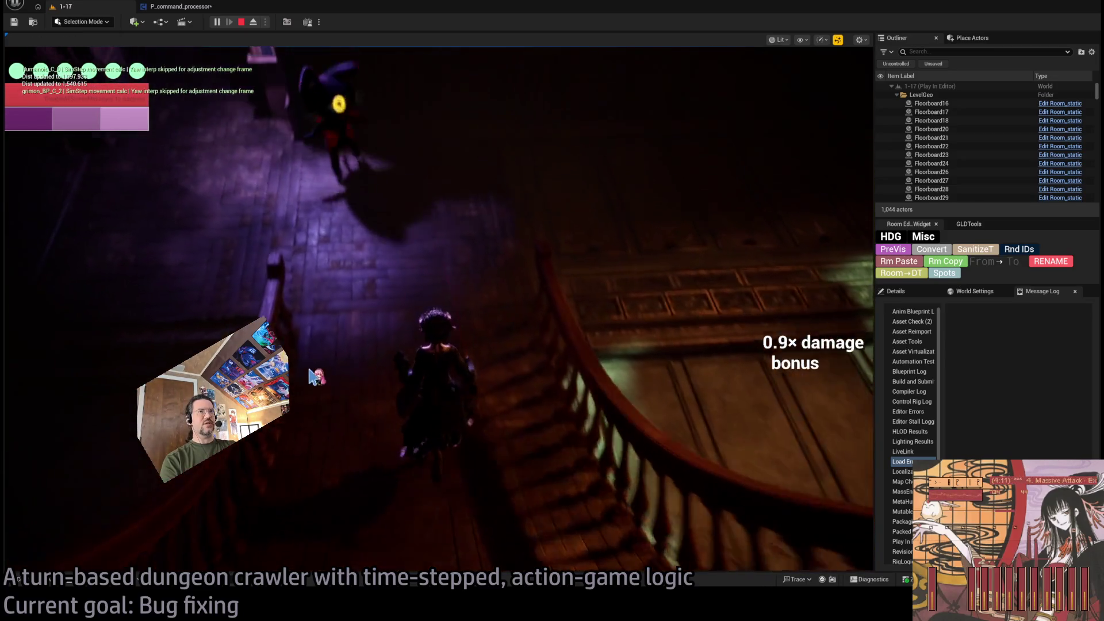
Lock onto the nearby enemy, unleash two bird attacks, then queue two lunges and a projectile.
click(780, 371)
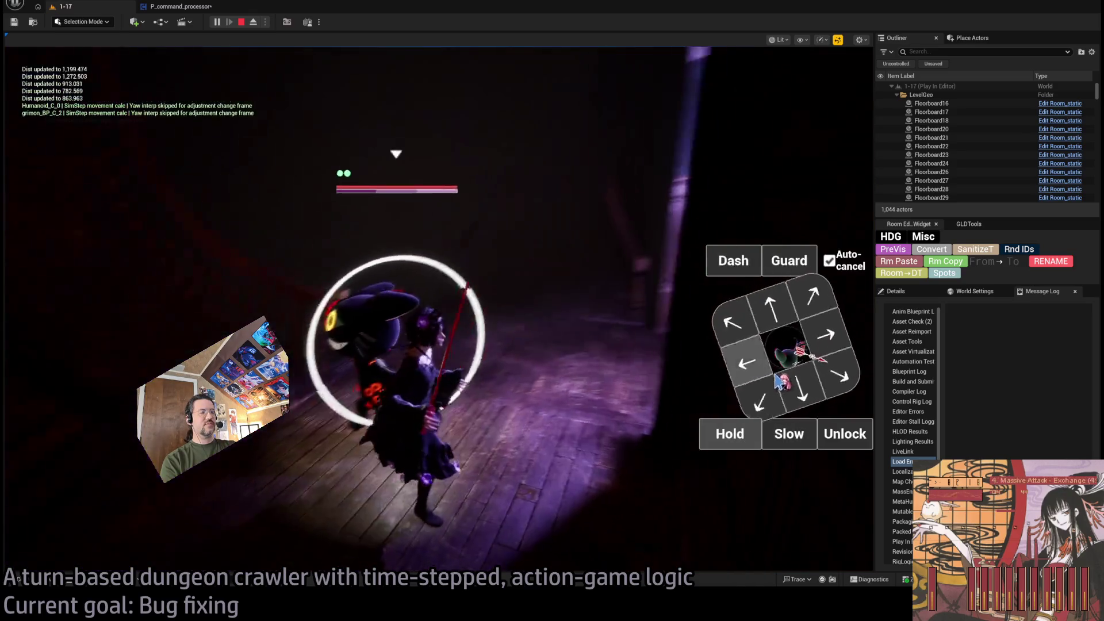
click(795, 302)
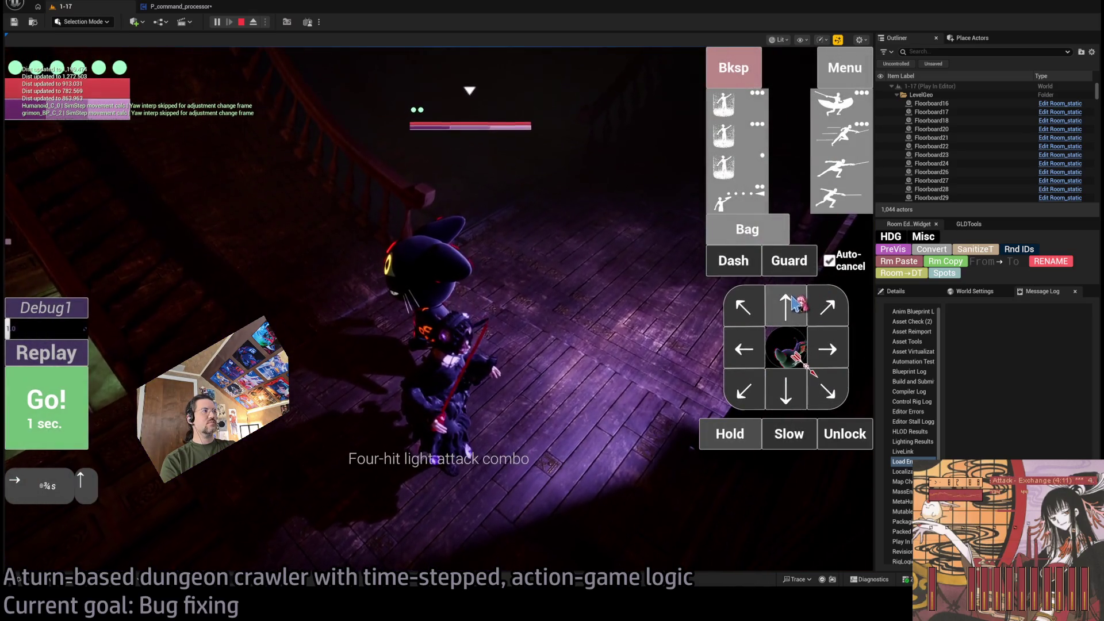
click(837, 105)
click(837, 104)
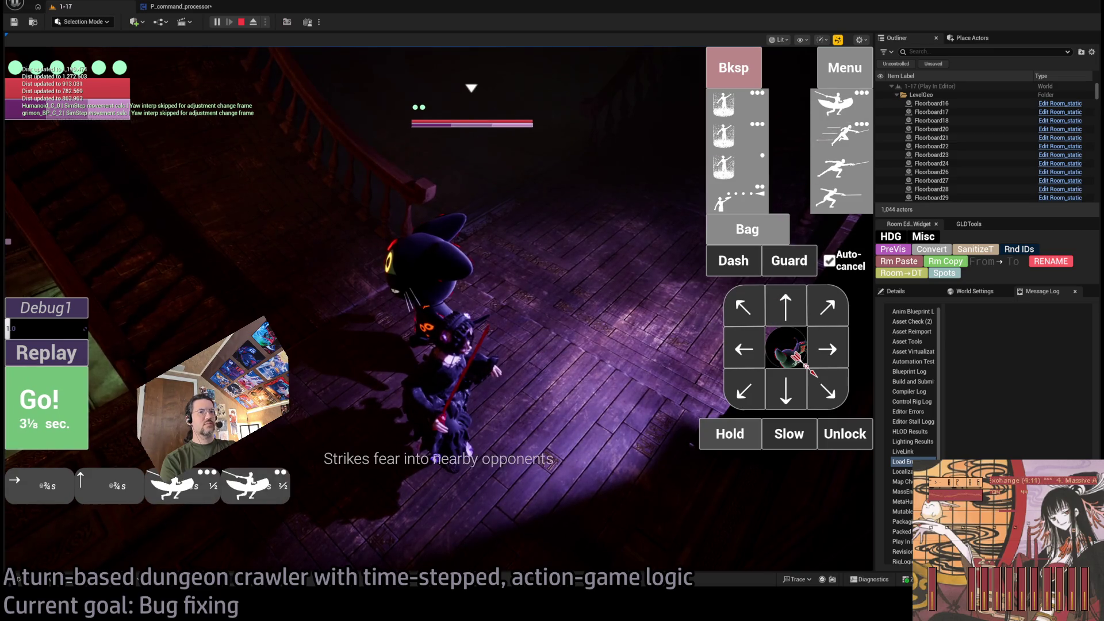
key(Return)
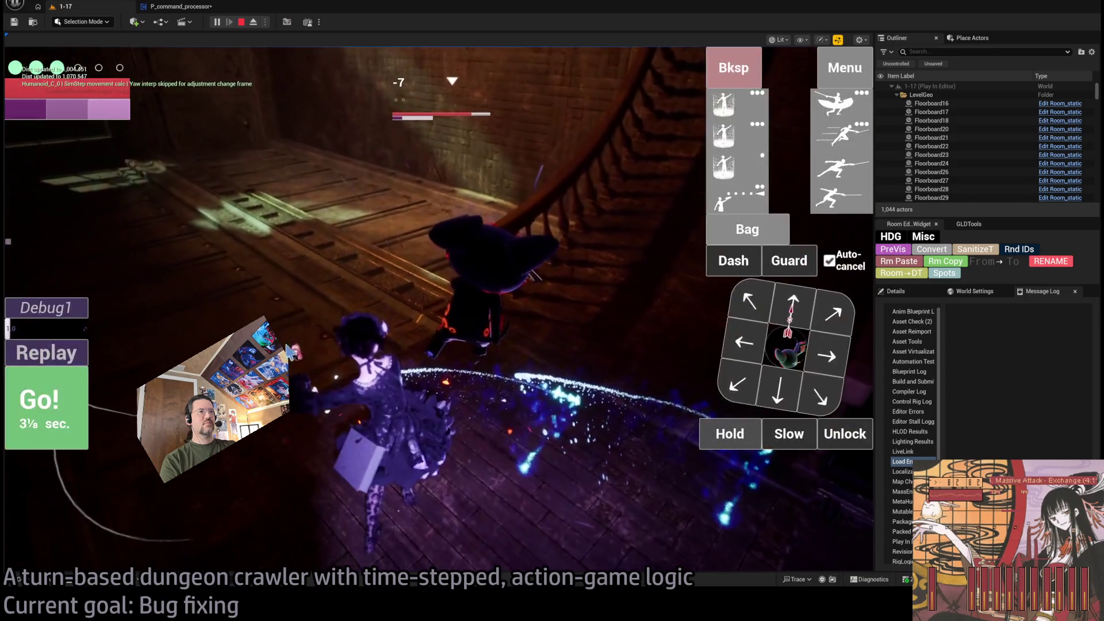
key(Return)
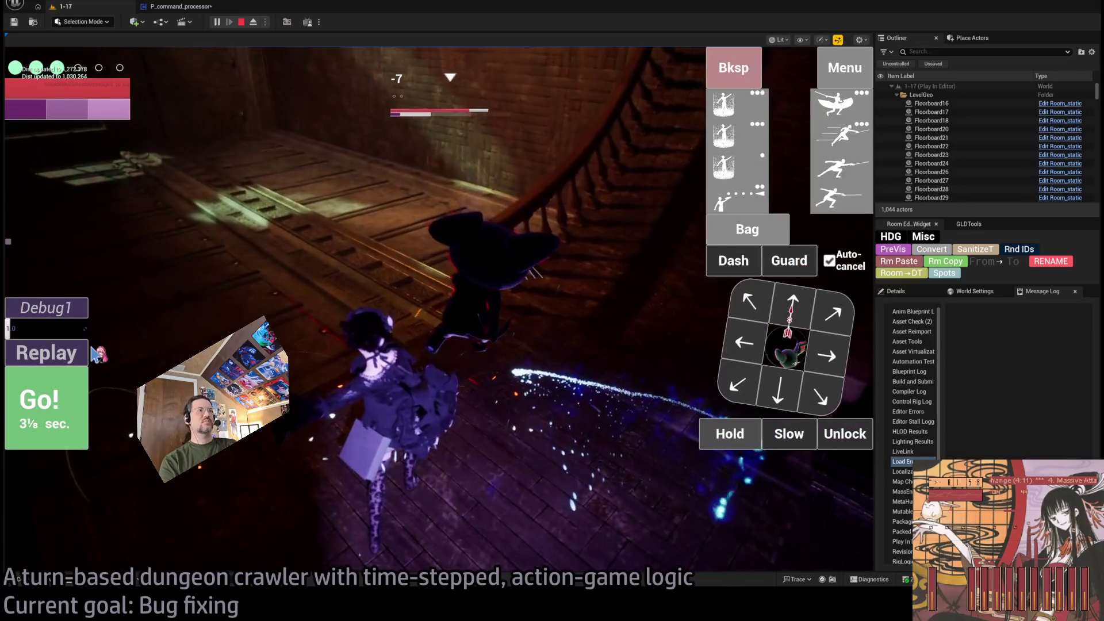
click(845, 201)
click(845, 203)
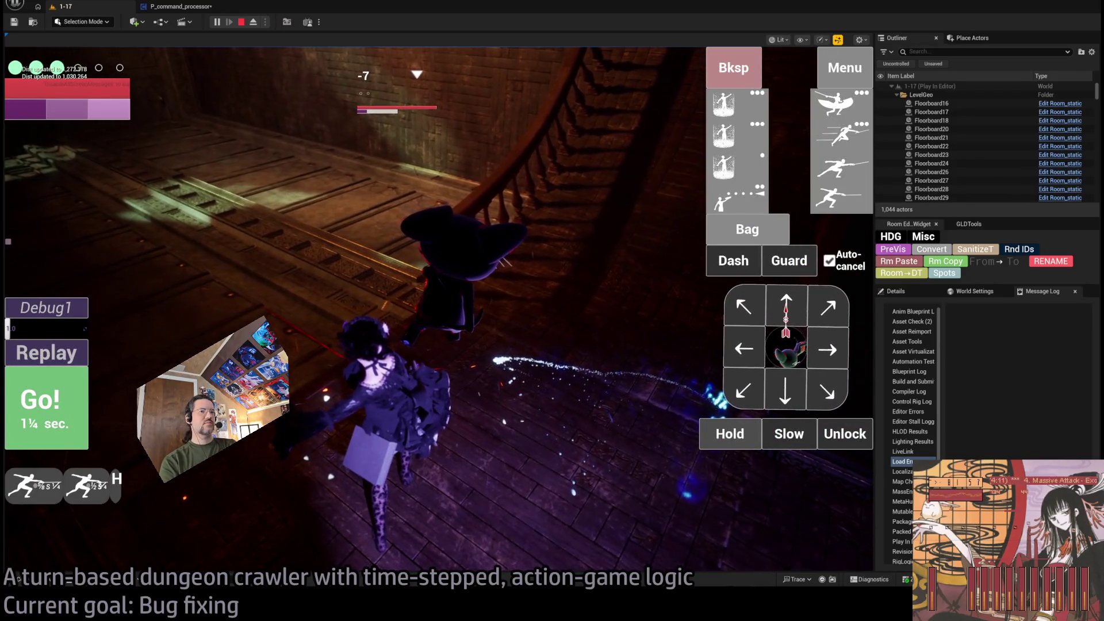
click(834, 201)
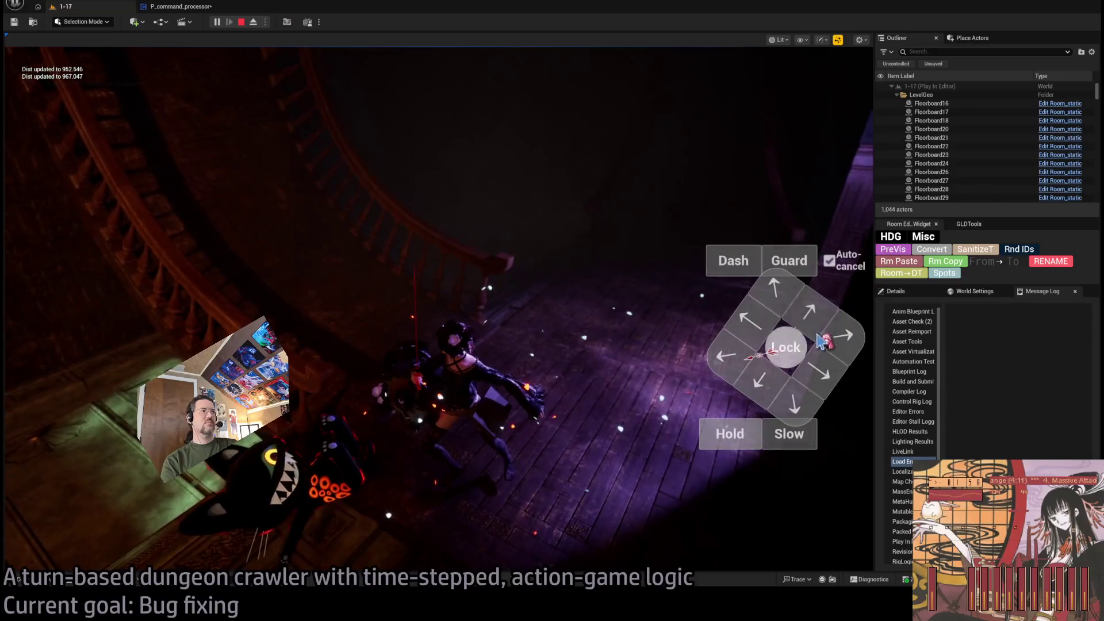
Execute the queued attacks, then walk up the stairs and twice into the cabinet to test blocking.
click(777, 323)
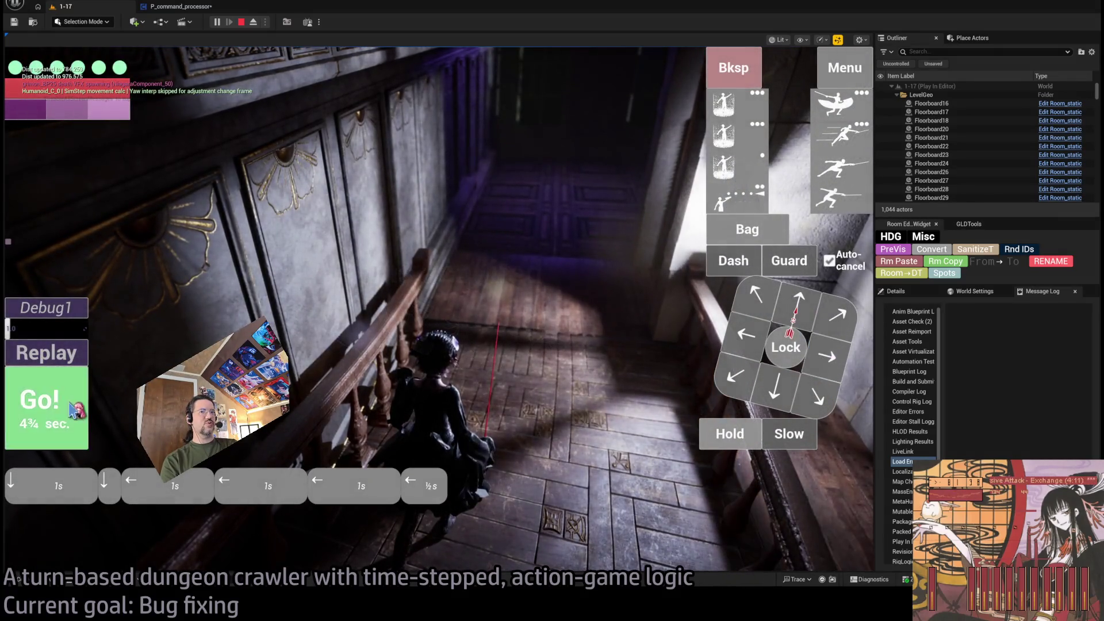
click(73, 410)
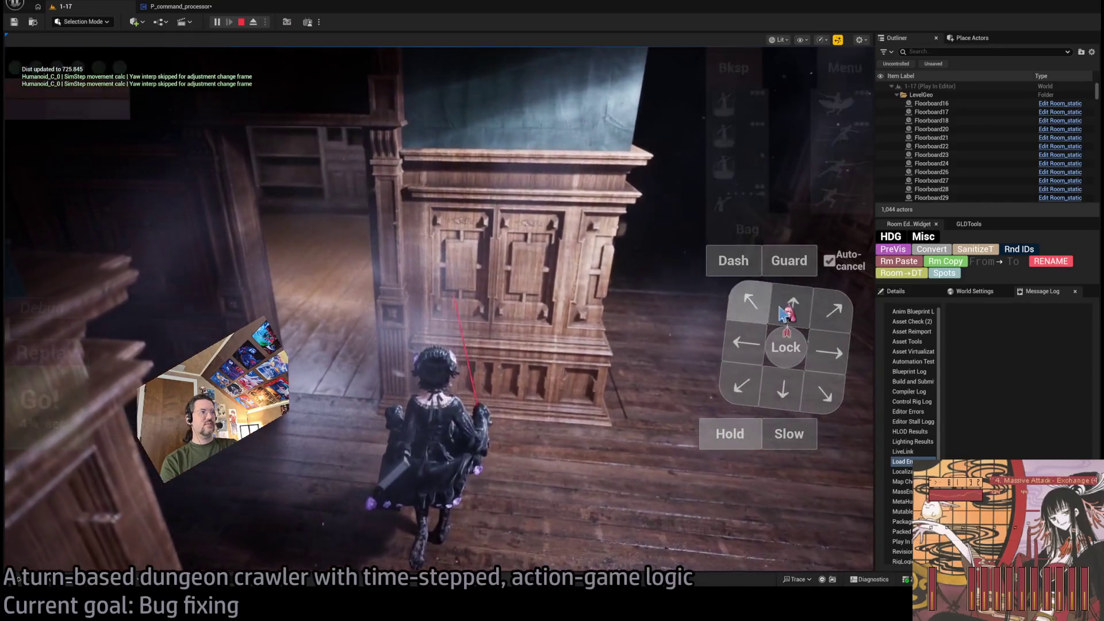
click(69, 405)
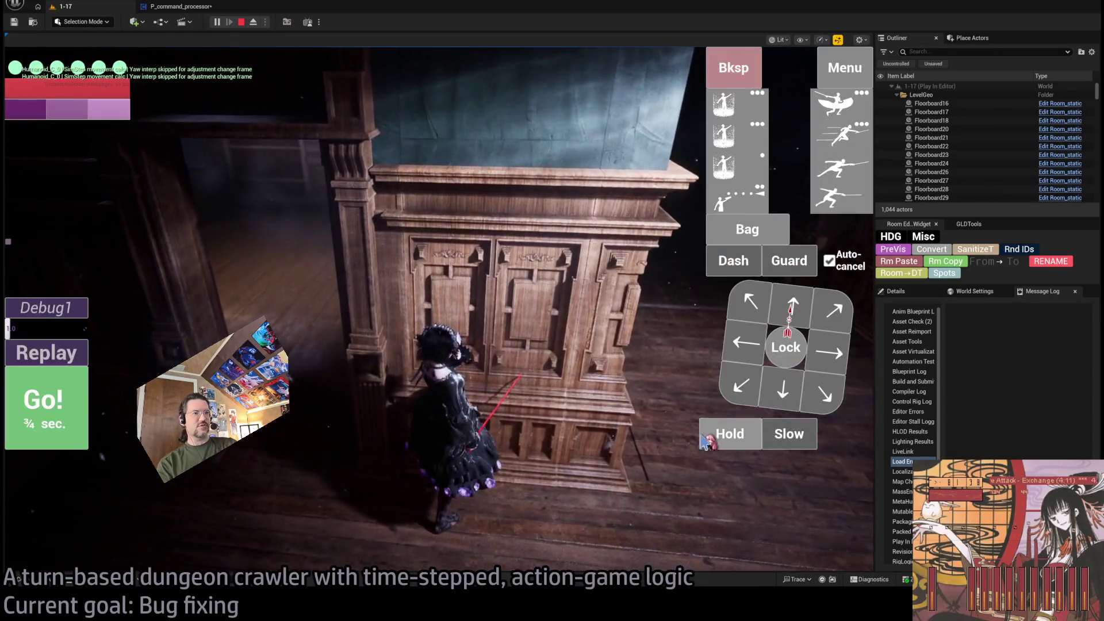
click(68, 403)
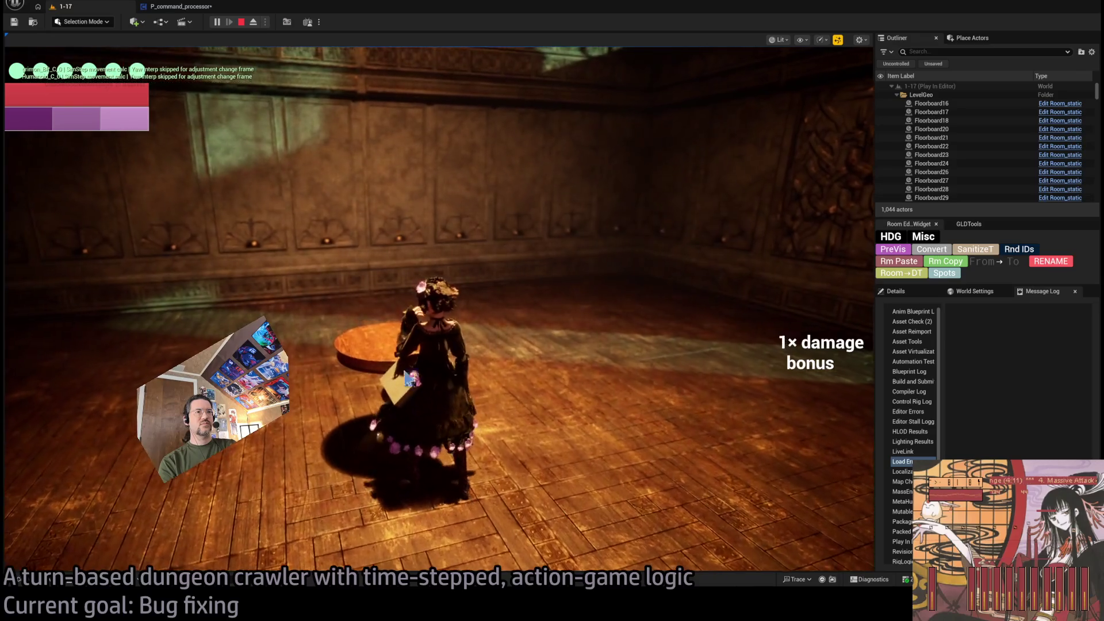
Restore the command panels and stop the play session.
click(407, 378)
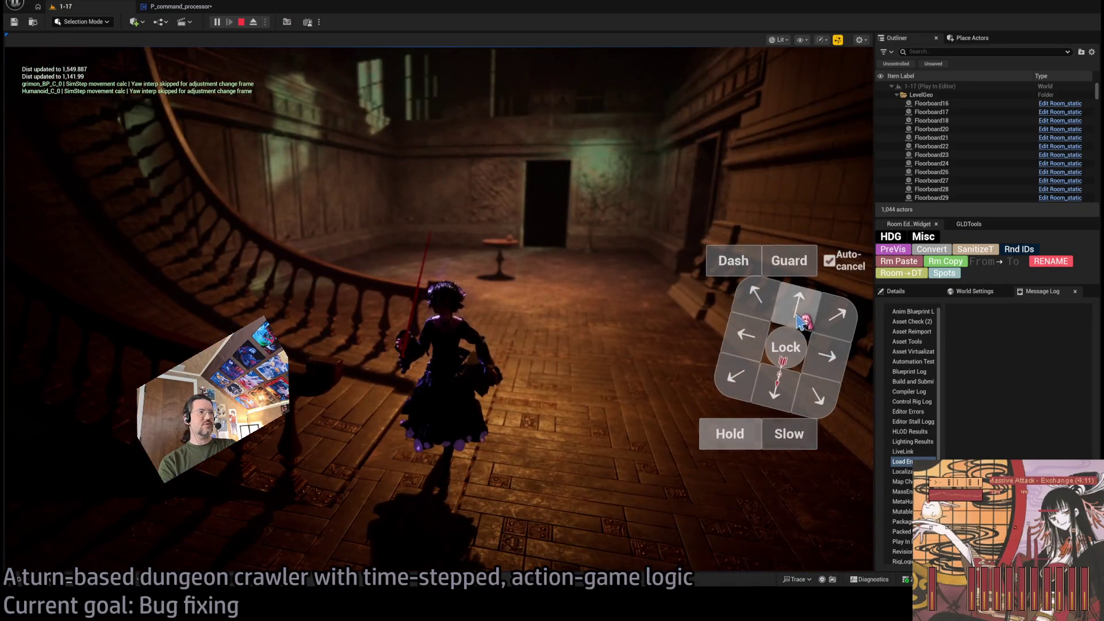
click(799, 319)
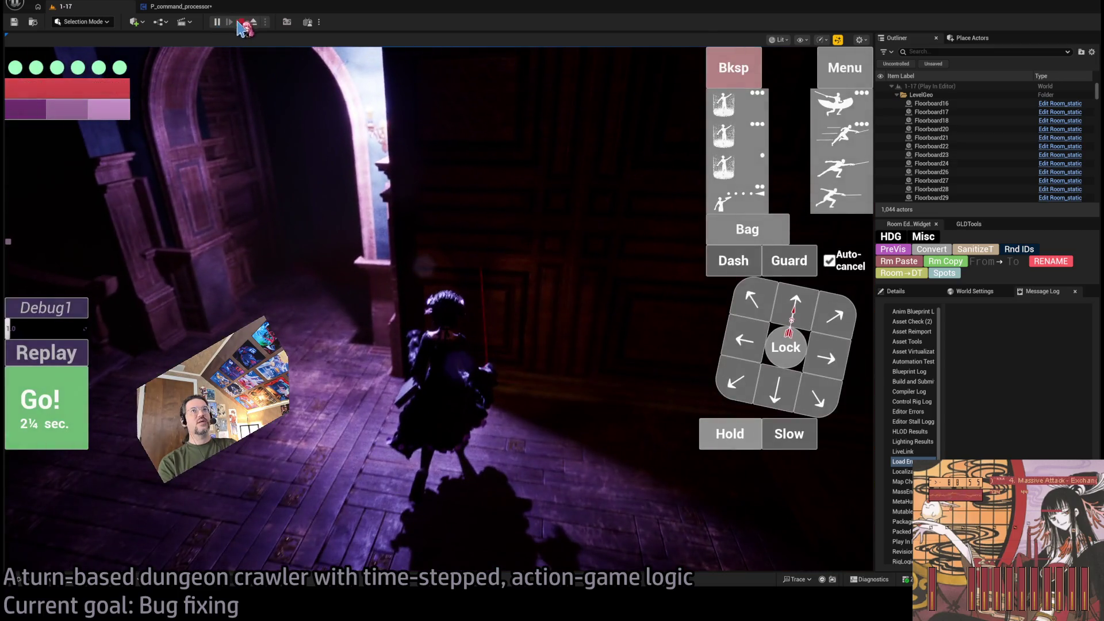
click(240, 23)
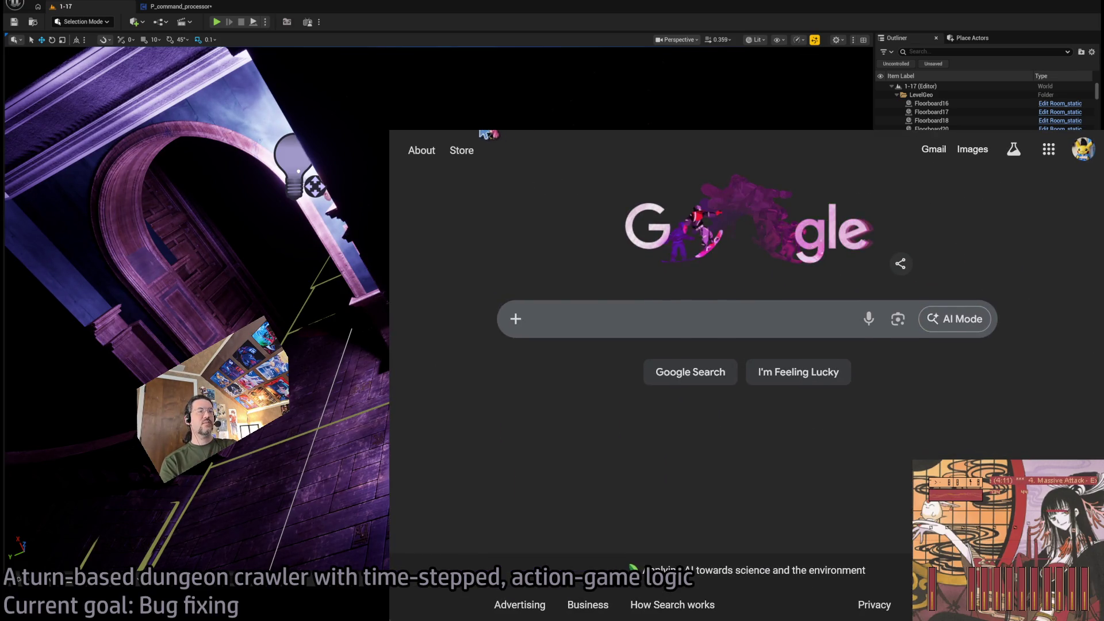
Browse three followed live streams, including the motion-matching and 1-viewer Unreal game-dev streams.
click(486, 133)
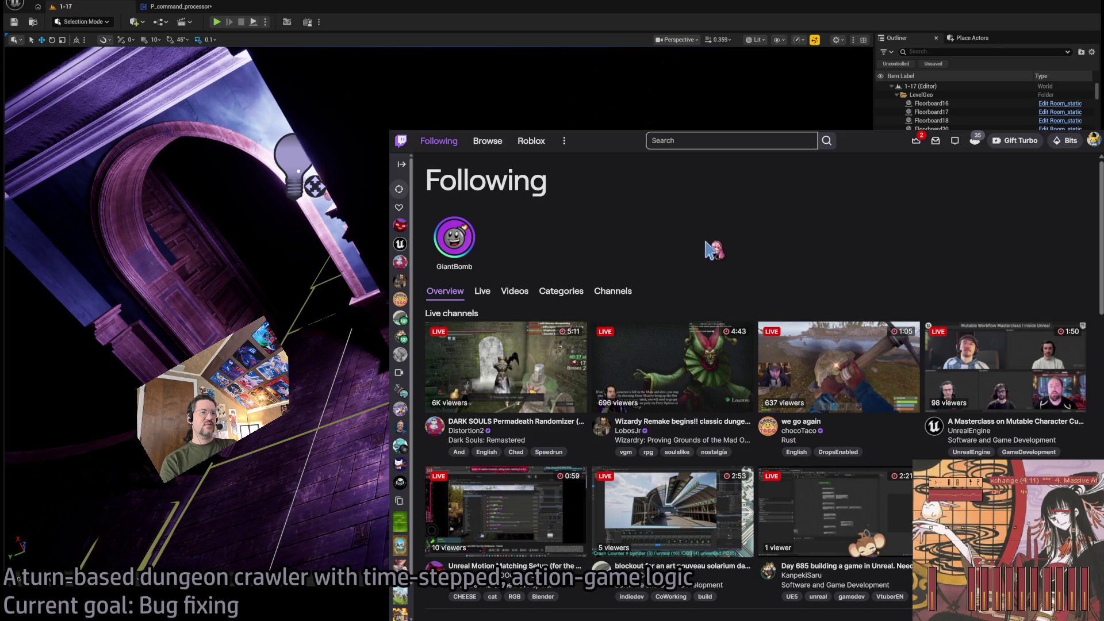
click(506, 509)
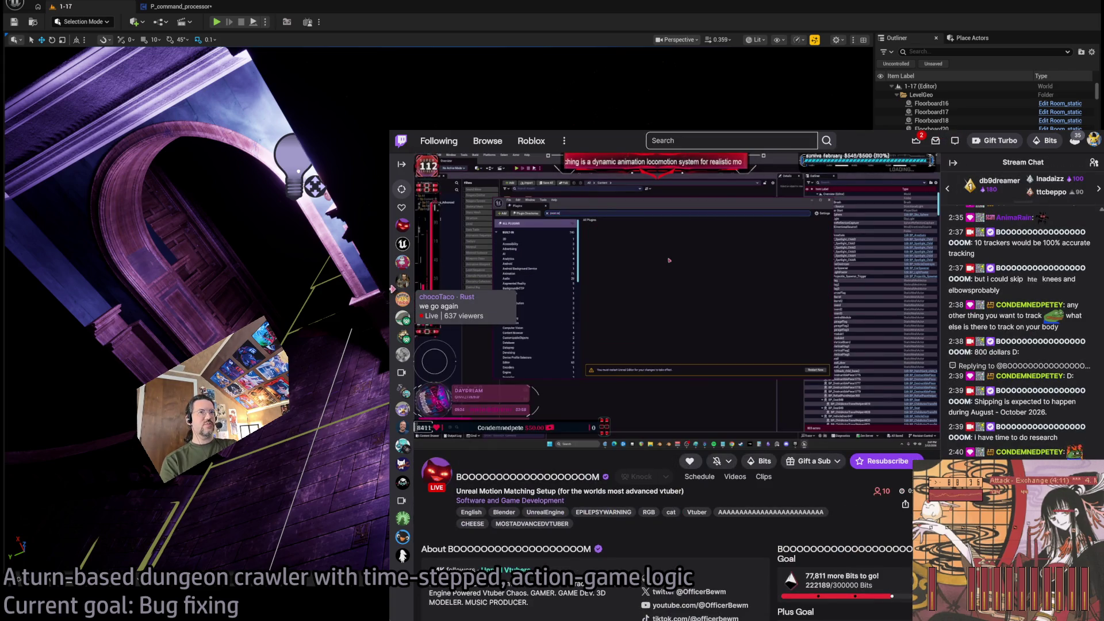
drag(391, 287, 205, 287)
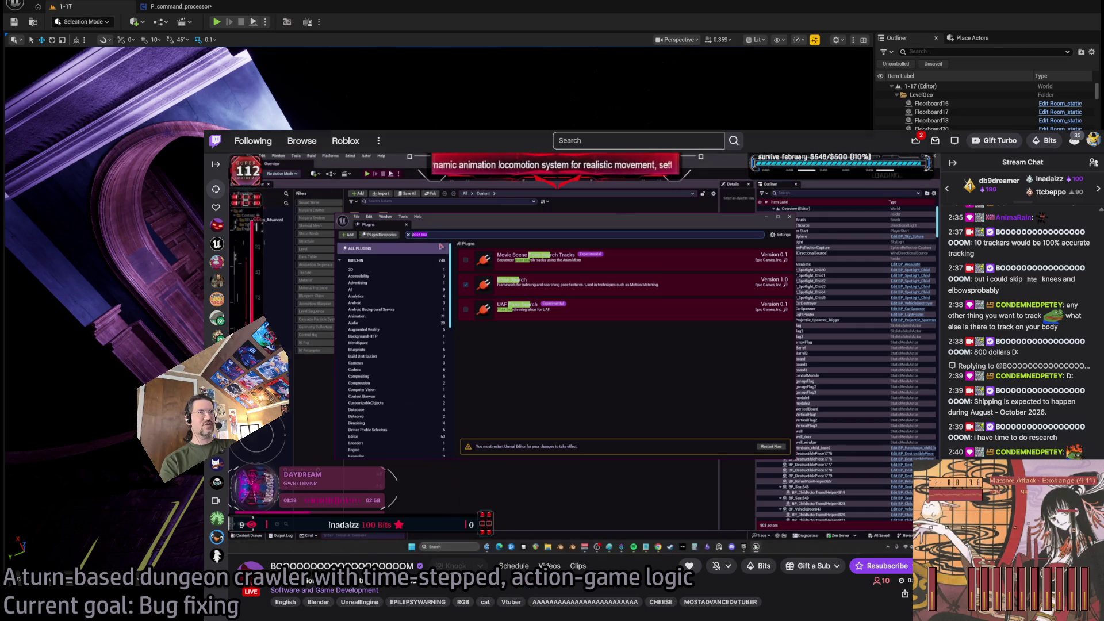
key(alt+Left)
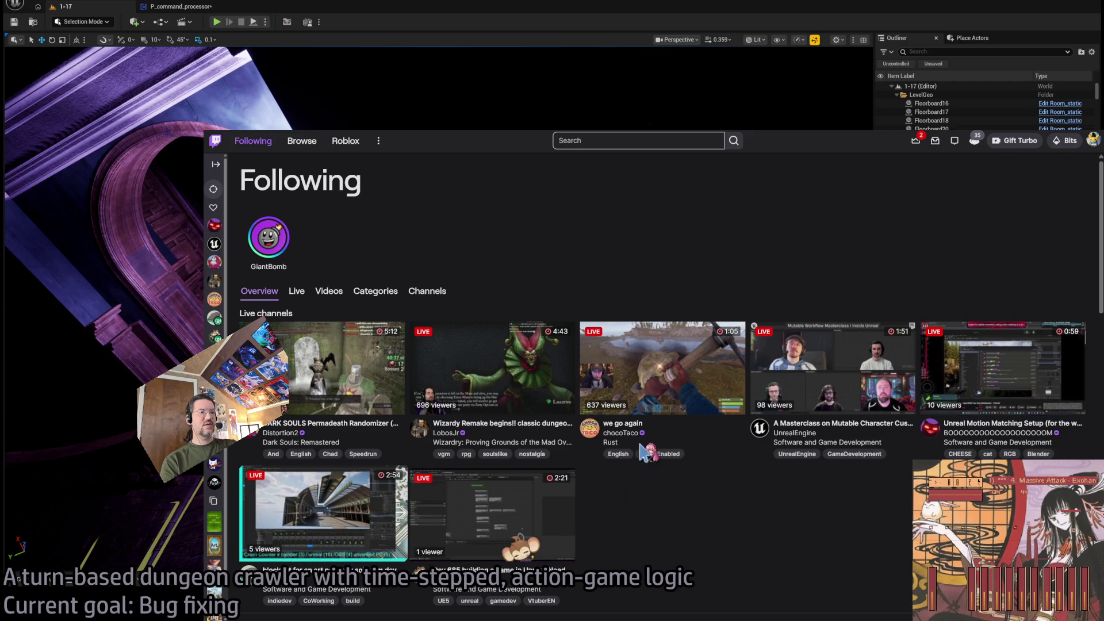
click(323, 513)
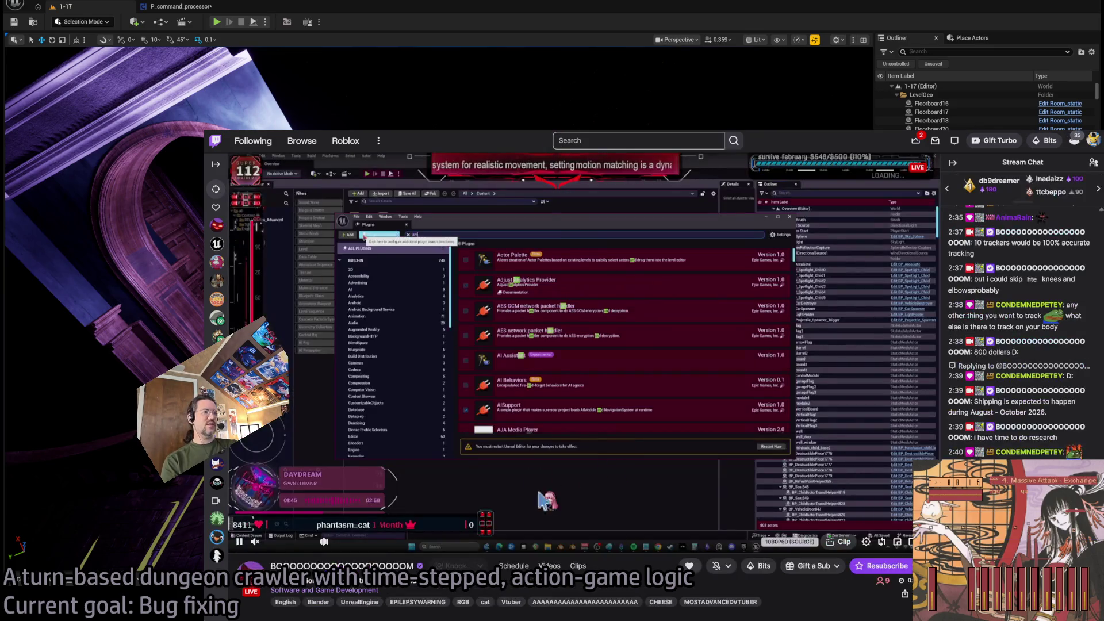
click(253, 141)
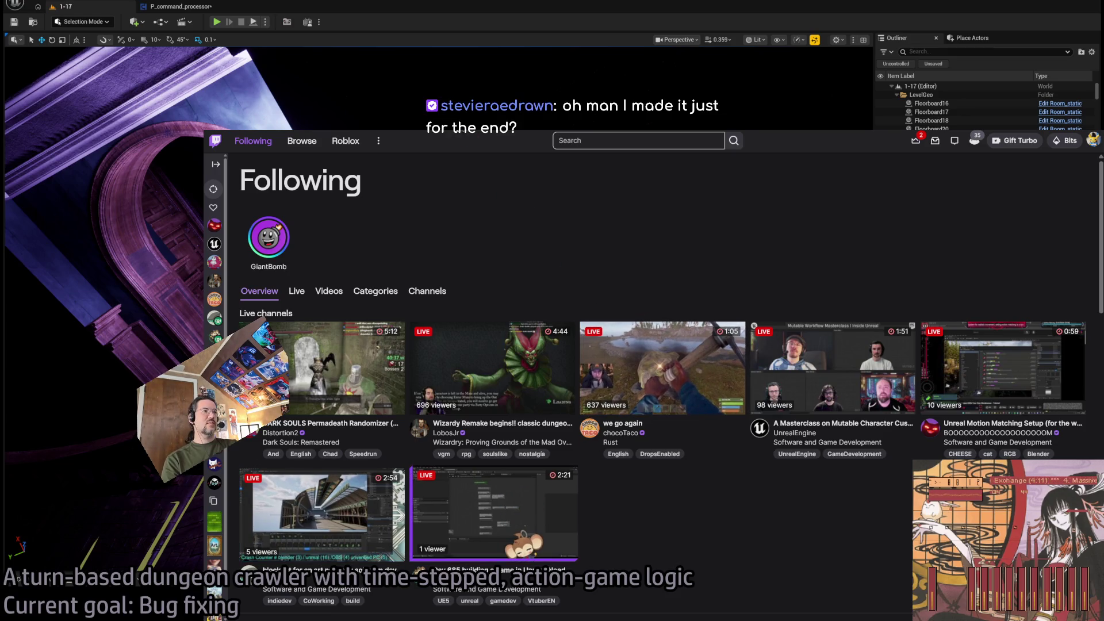
click(494, 512)
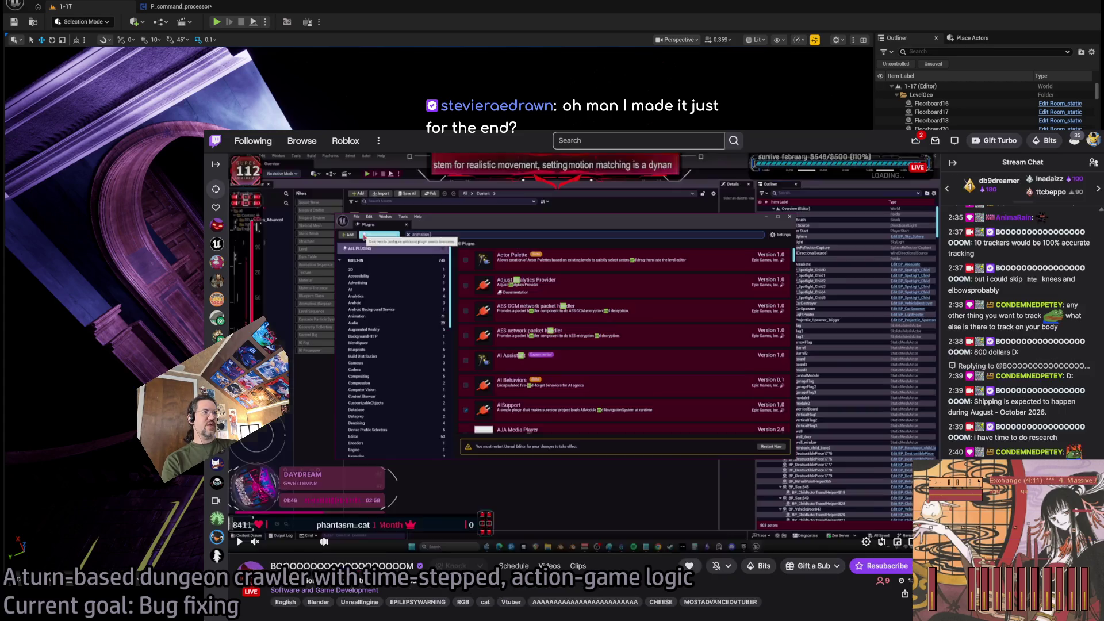
key(alt+Left)
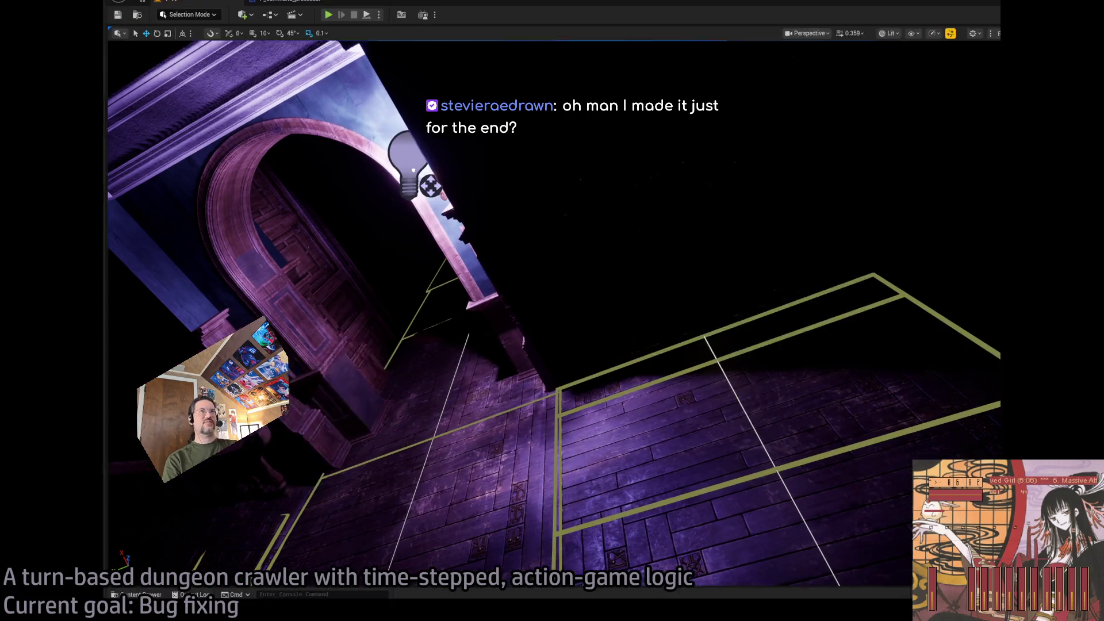
Launch Play In Editor for level 1-17, free the mouse with Shift+F1, and queue a first move.
key(alt+p)
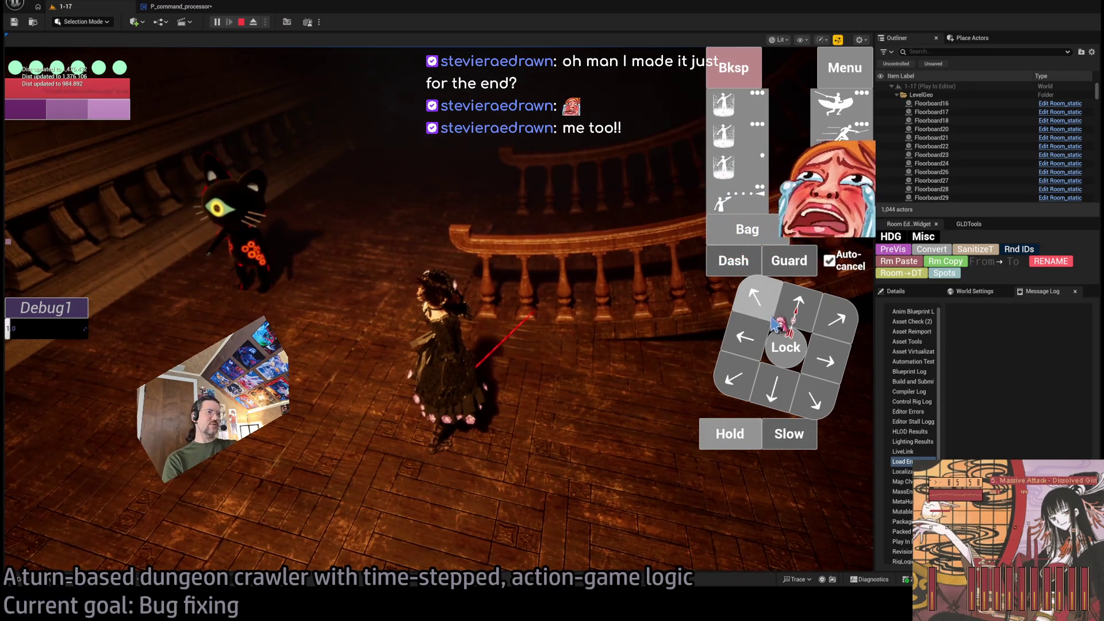
click(524, 348)
key(shift+F1)
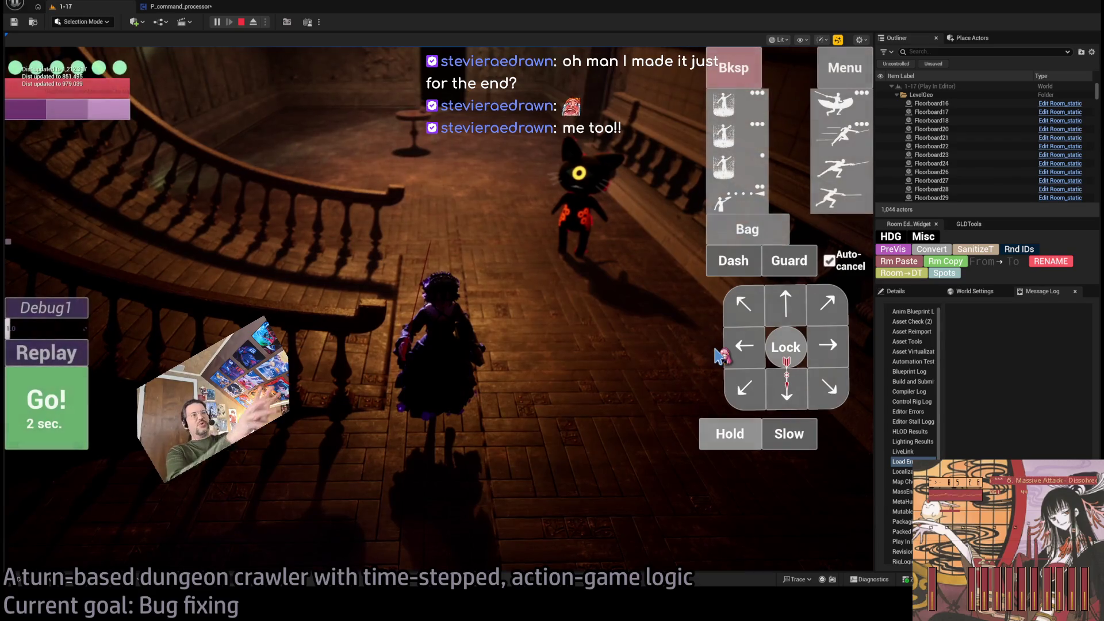
click(801, 395)
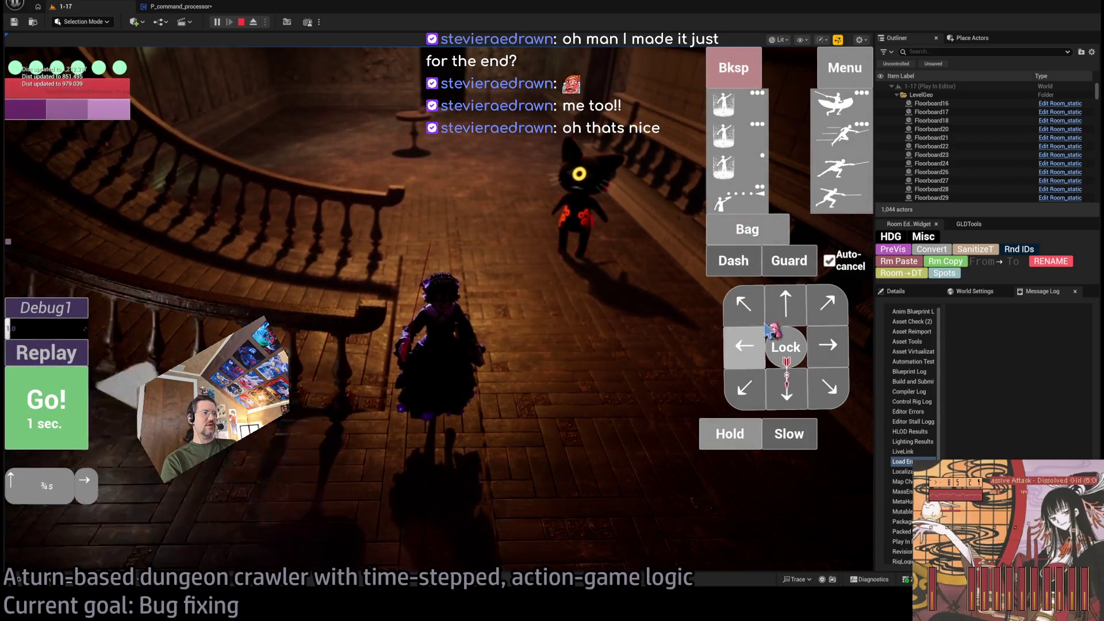
Queue two more moves and run two turns toward the enemy.
click(801, 395)
click(801, 396)
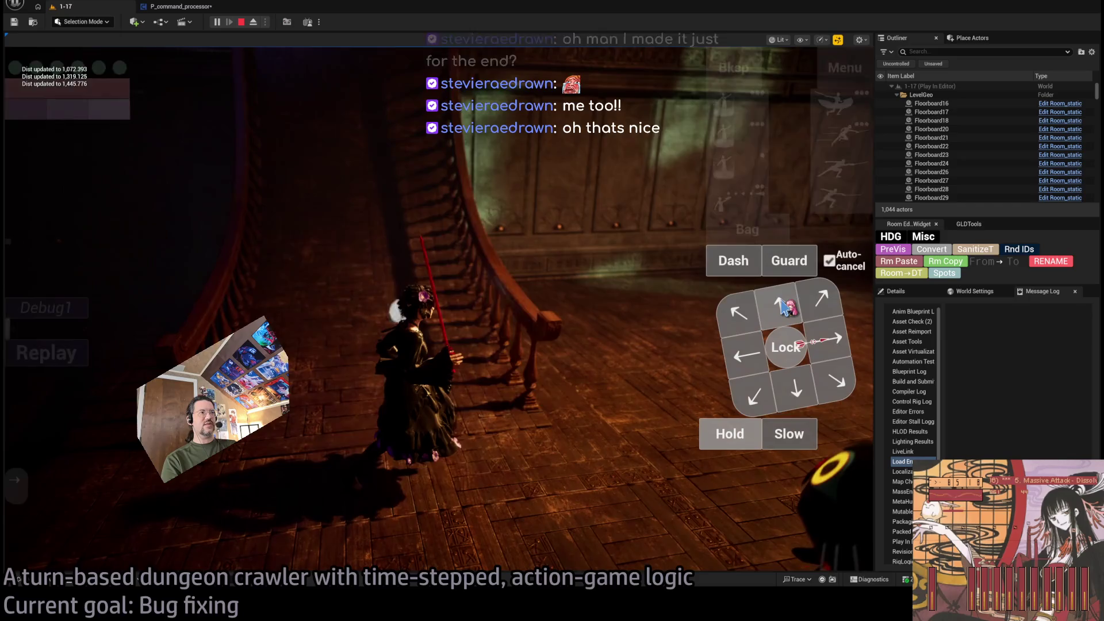
click(55, 395)
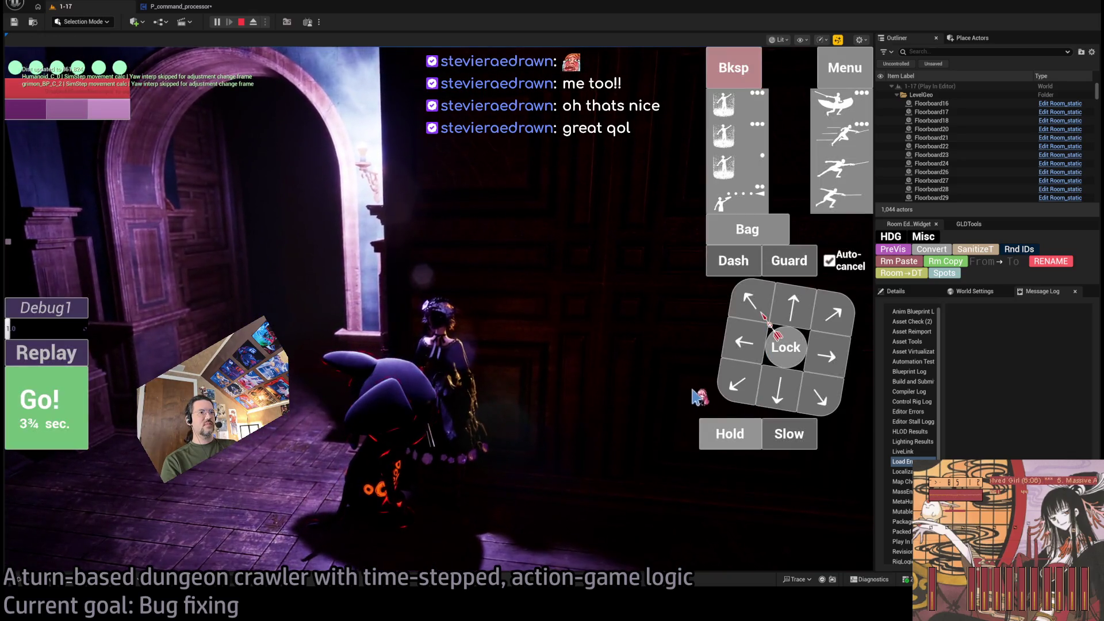
click(90, 416)
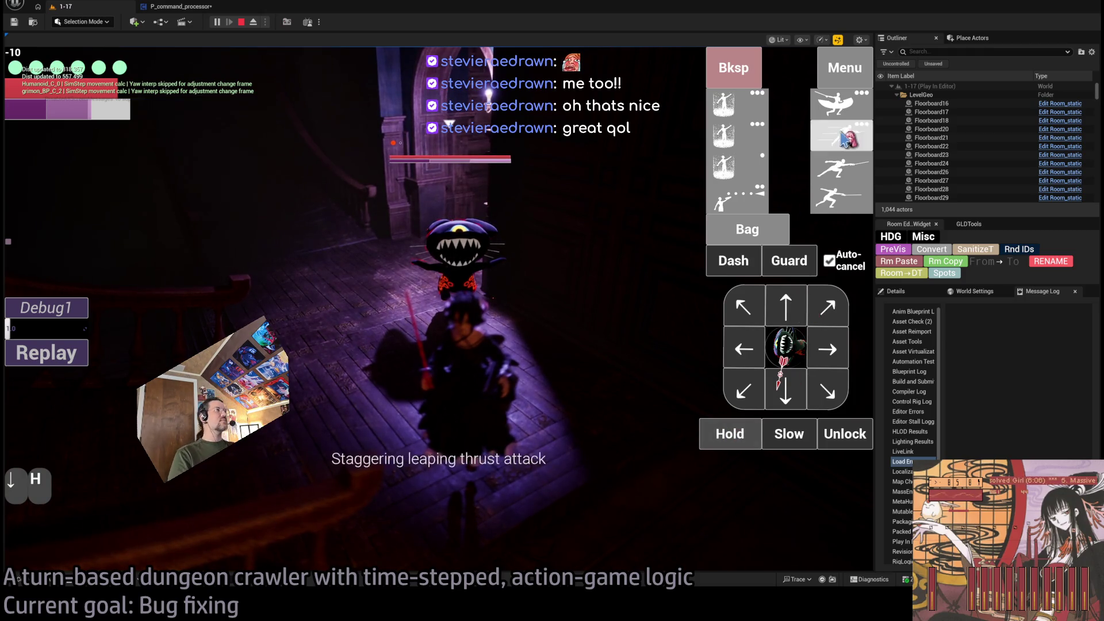
Hit the enemy with a double stance-breaker and two lunge attacks, then stop the play-test.
click(847, 108)
key(space)
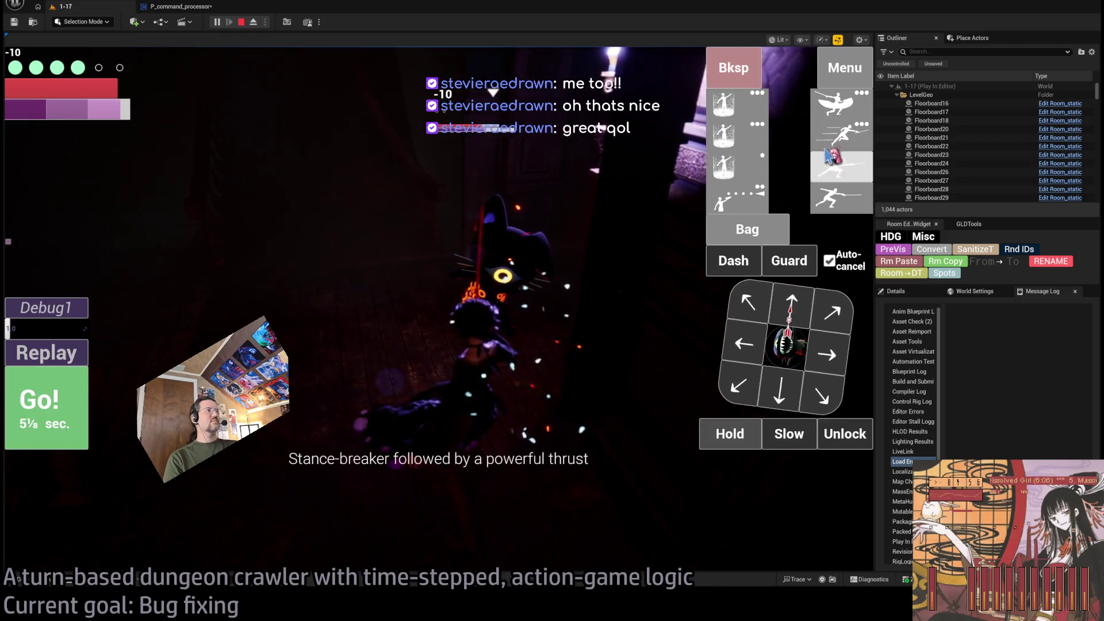
click(841, 134)
click(841, 134)
key(space)
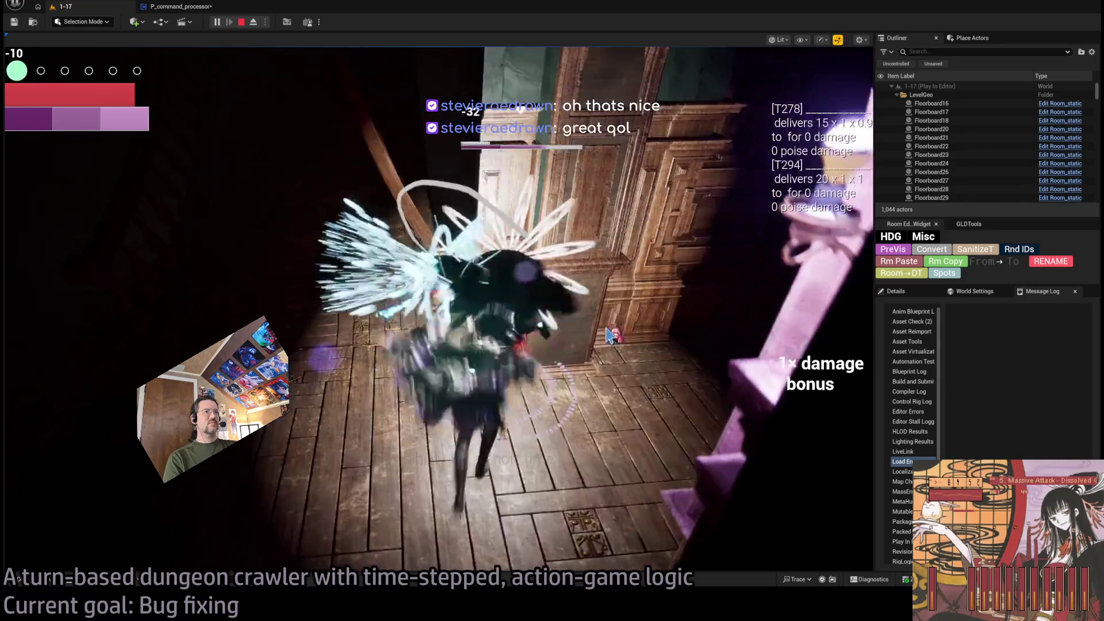
key(Escape)
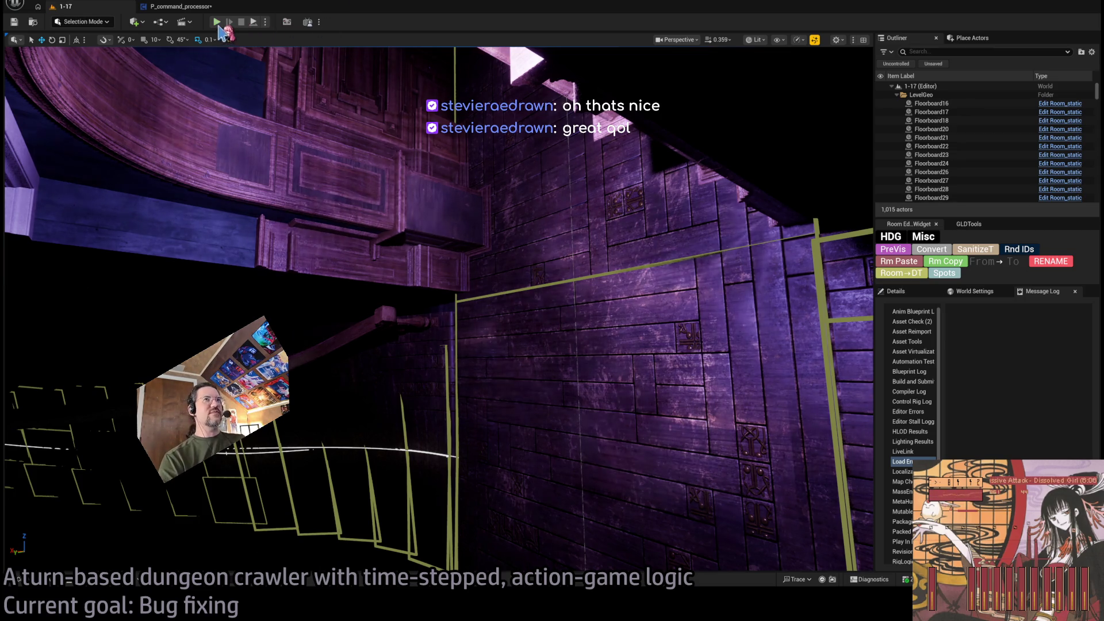
Run a quick two-turn play-test, stop, pan to the stairs and Player Start, then relaunch.
key(alt+p)
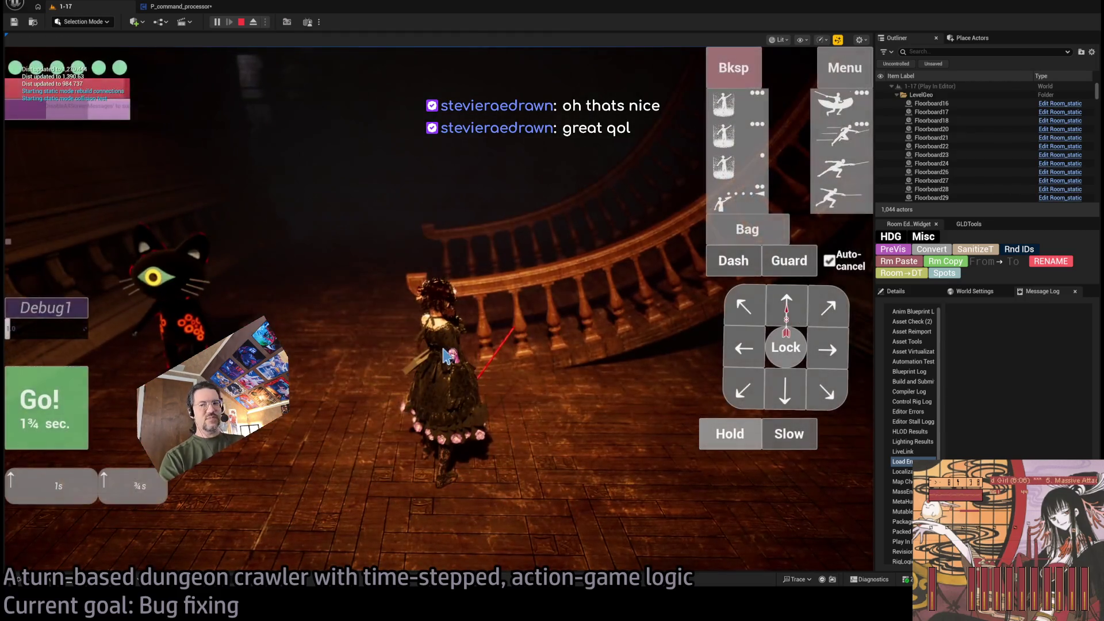
key(Return)
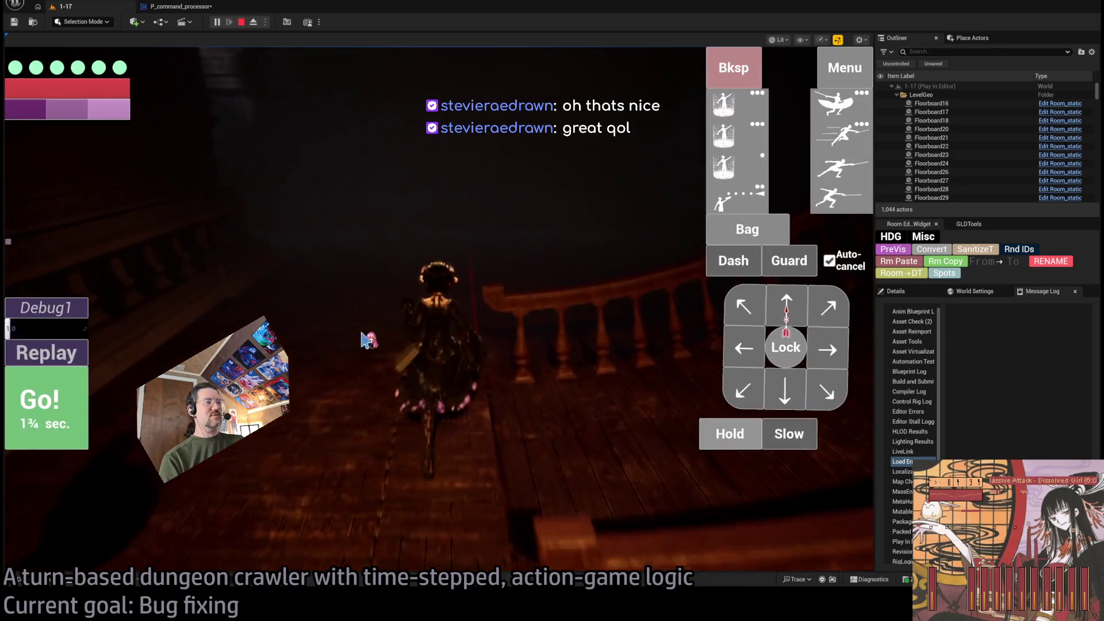
key(Return)
click(241, 22)
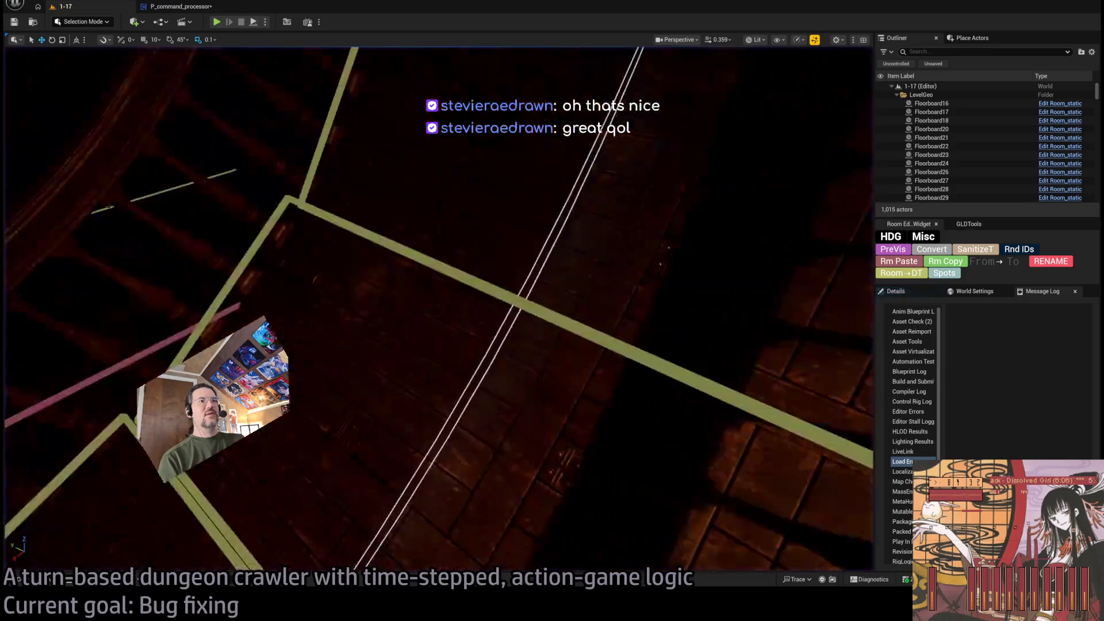
drag(437, 311, 379, 236)
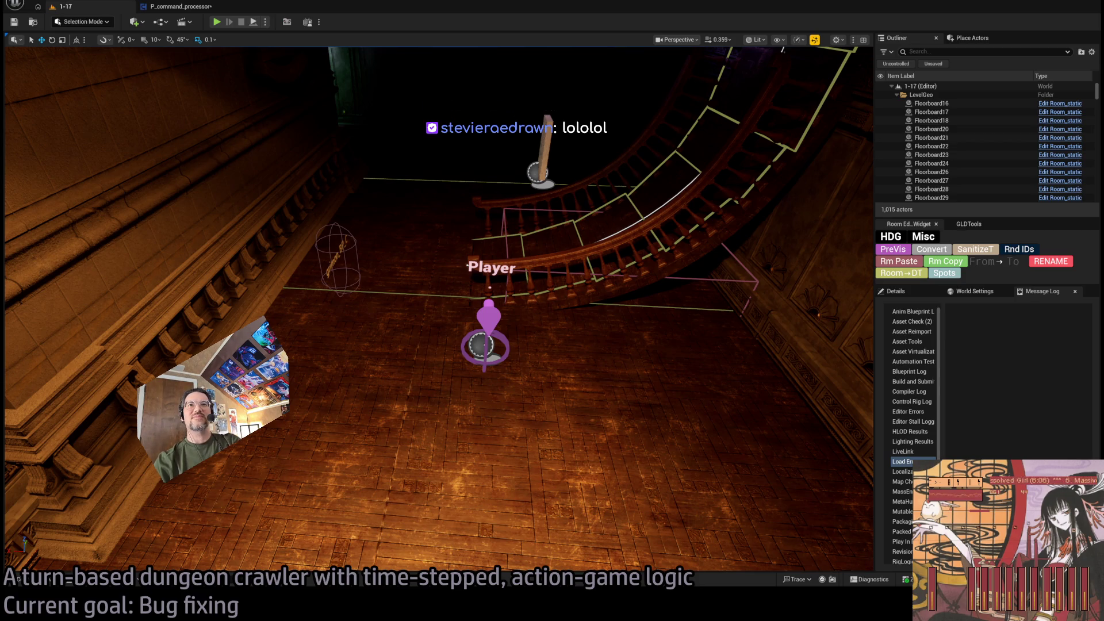
click(216, 22)
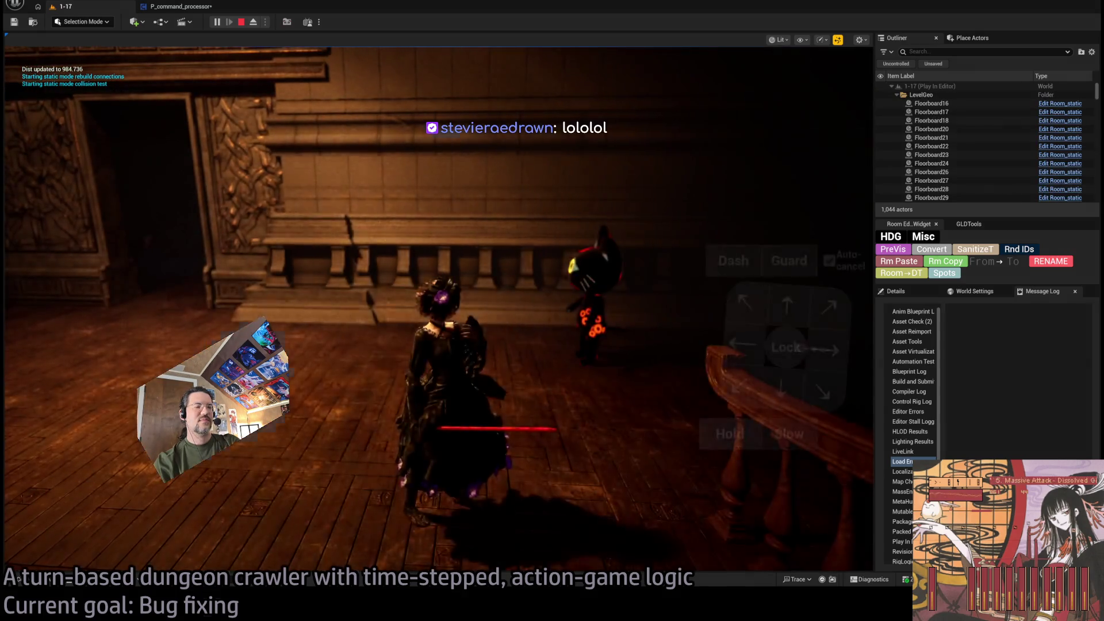
Switch to the browser, pause the motion-matching stream, and open Google Docs in a new tab.
key(alt+Tab)
click(1003, 368)
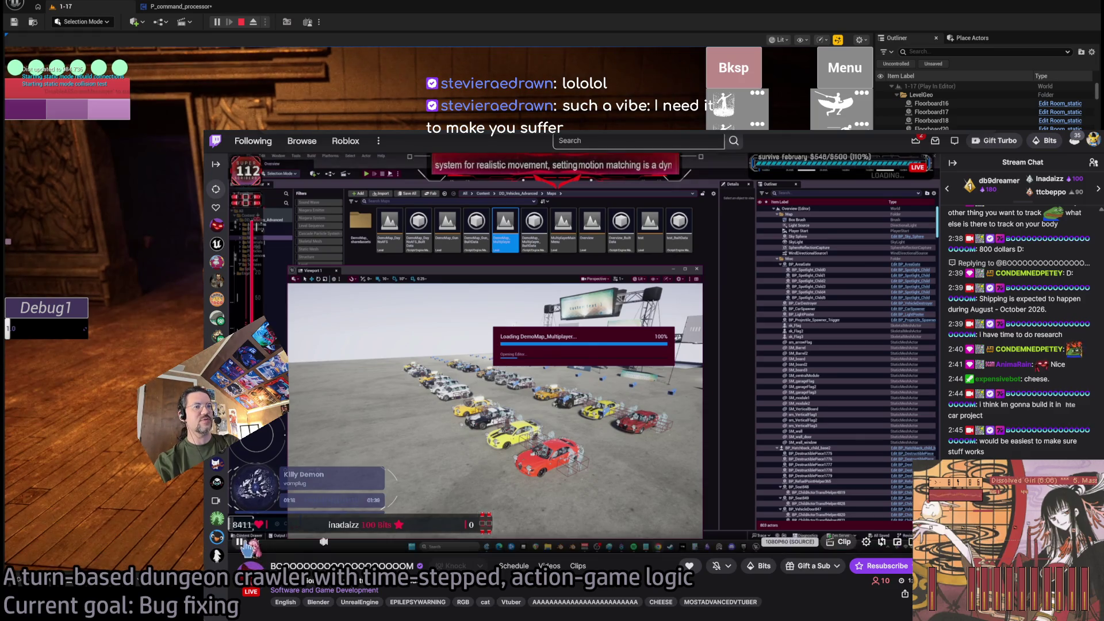
key(space)
key(ctrl+t)
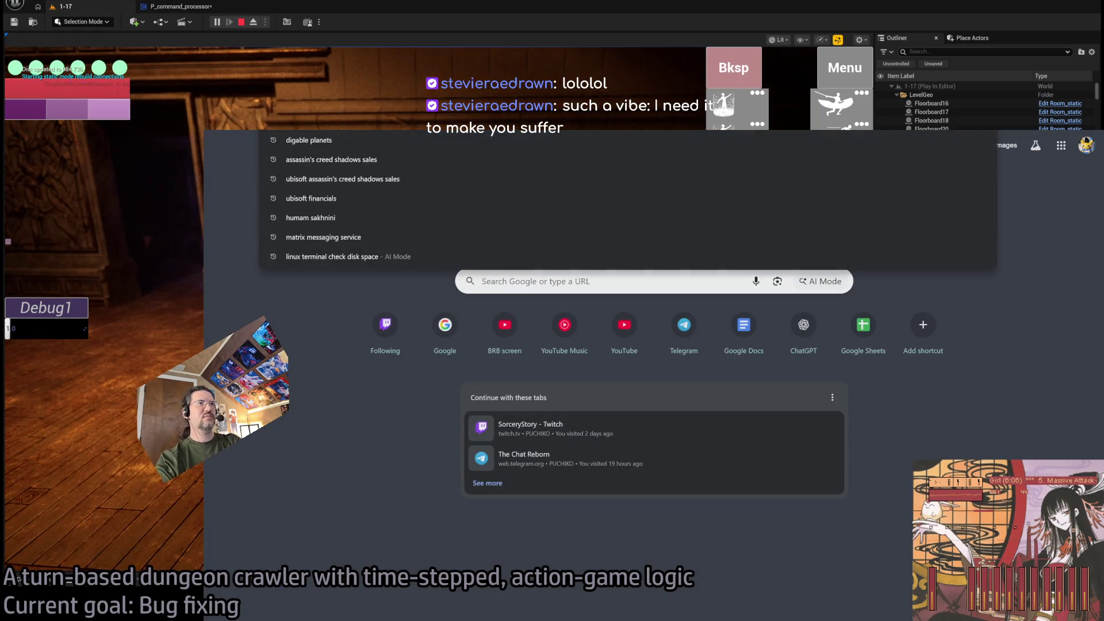
click(743, 325)
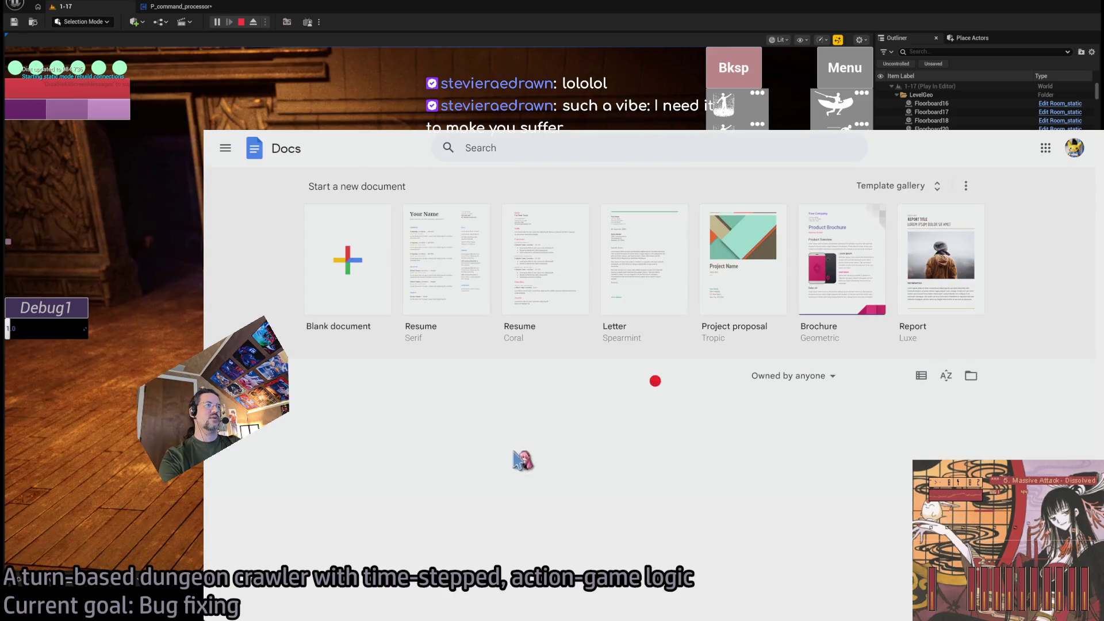
Open the GLD RPG systems document in Google Docs and scroll to its bug list.
scroll(315, 456, down, 5)
scroll(310, 447, up, 2)
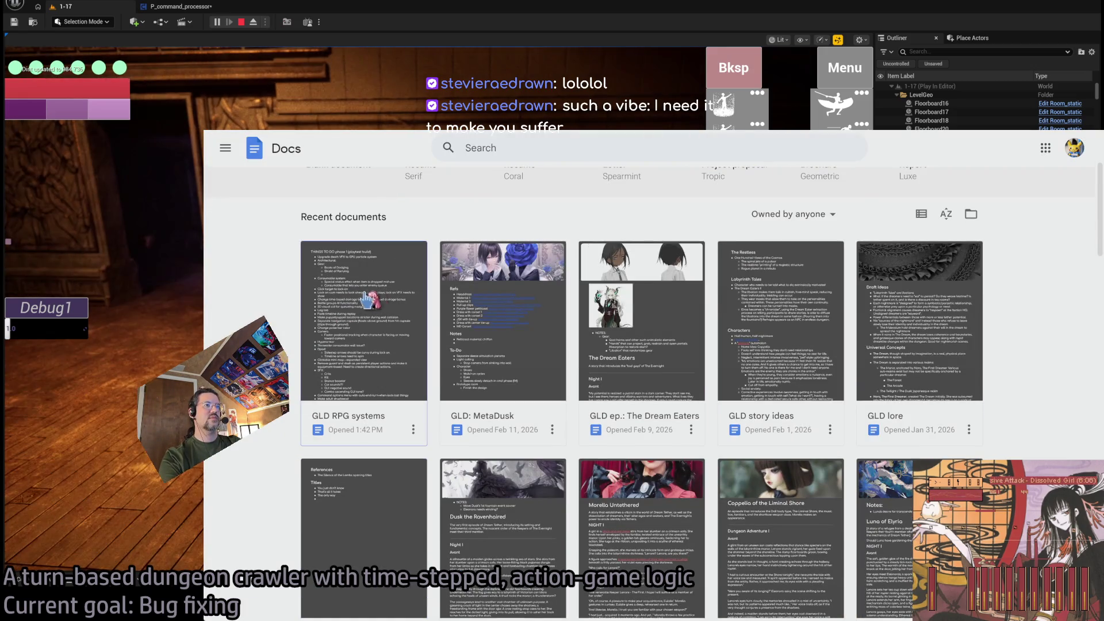
click(369, 301)
scroll(565, 420, down, 15)
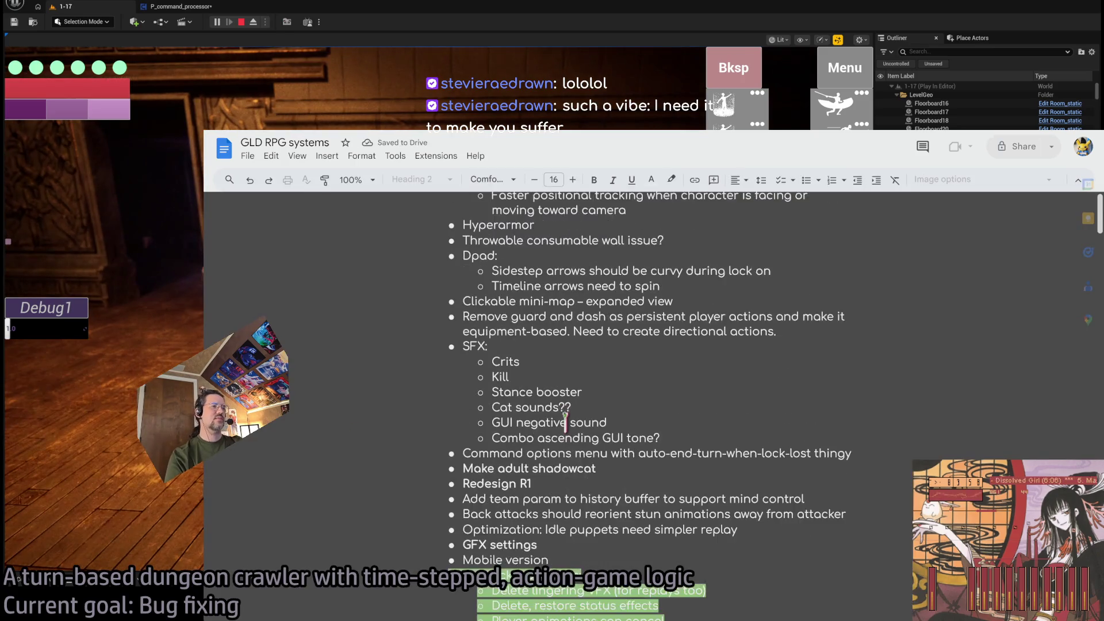
scroll(565, 419, up, 4)
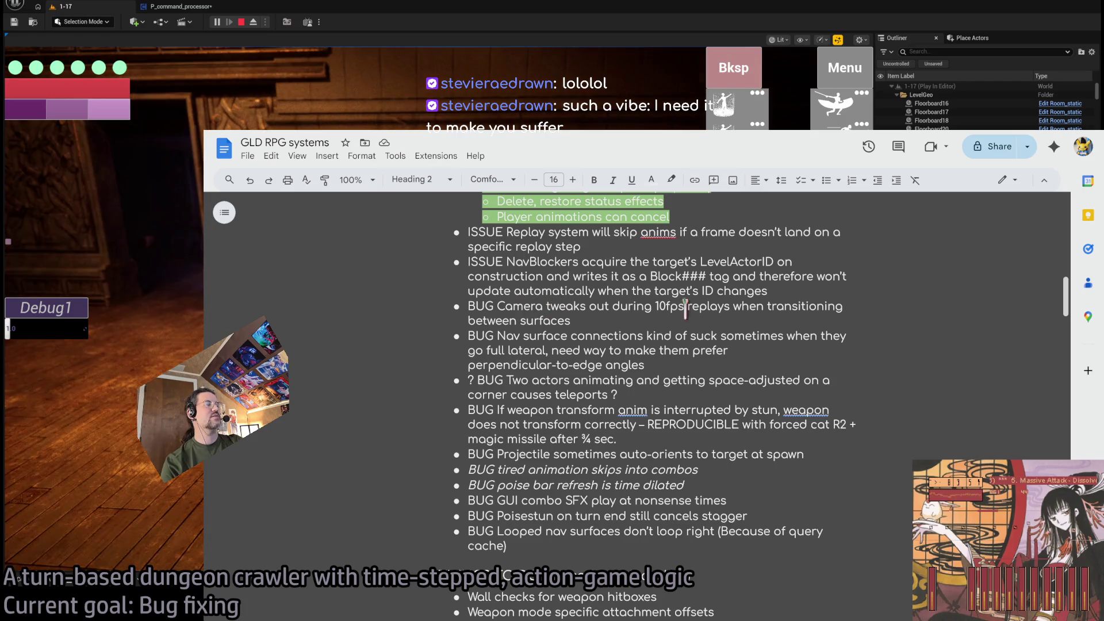
Read the weapon transform, projectile auto-orient, combo SFX and nav surfaces bugs, then minimize Docs.
triple_click(555, 415)
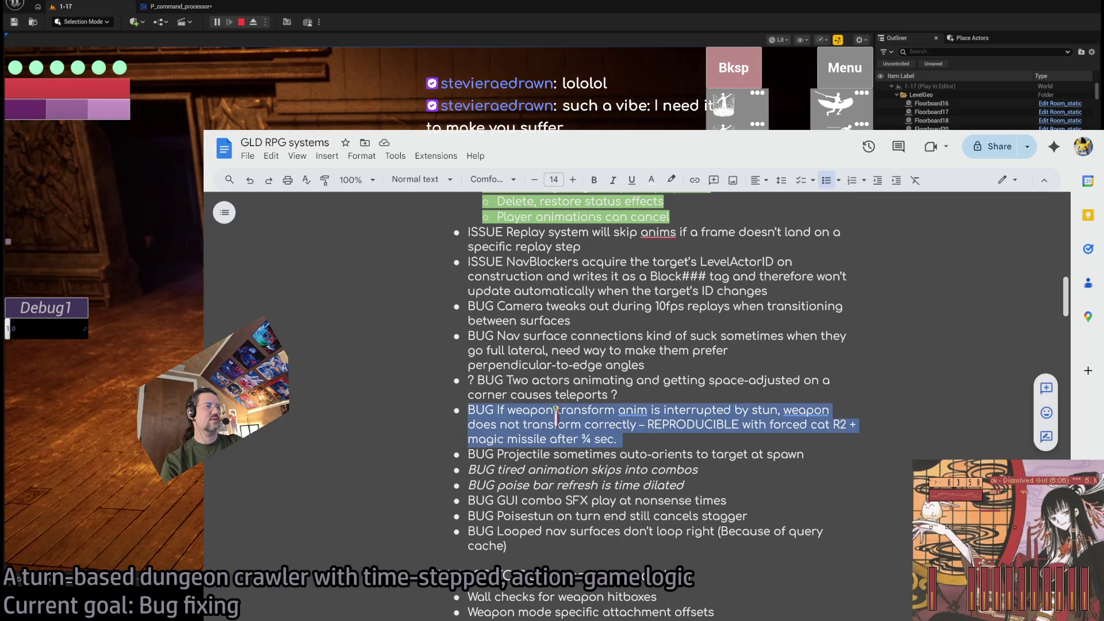
double_click(687, 422)
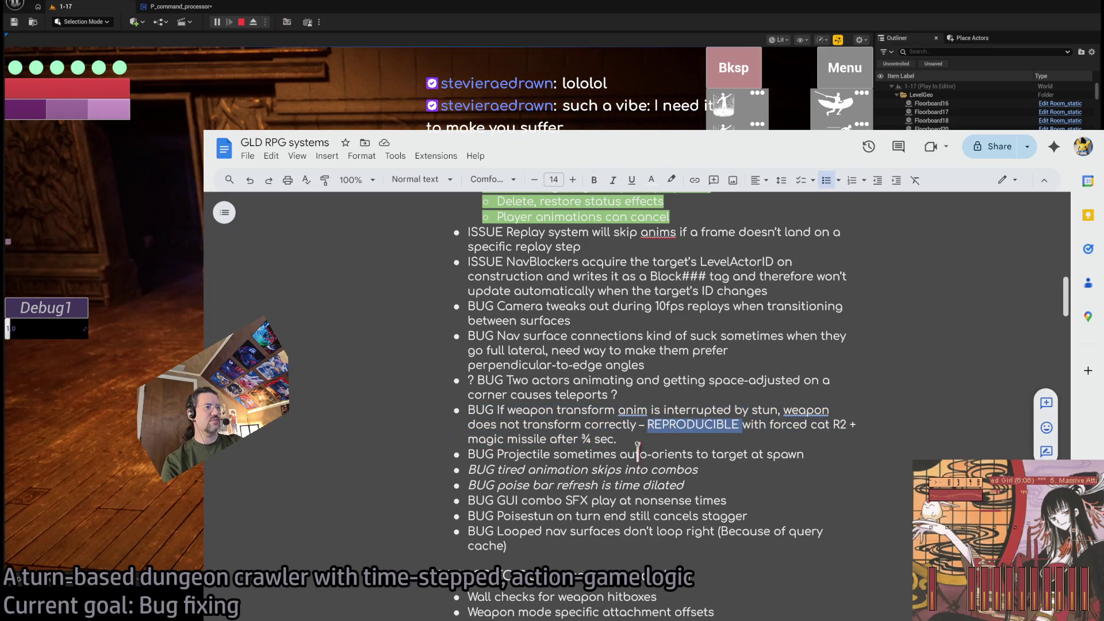
triple_click(627, 411)
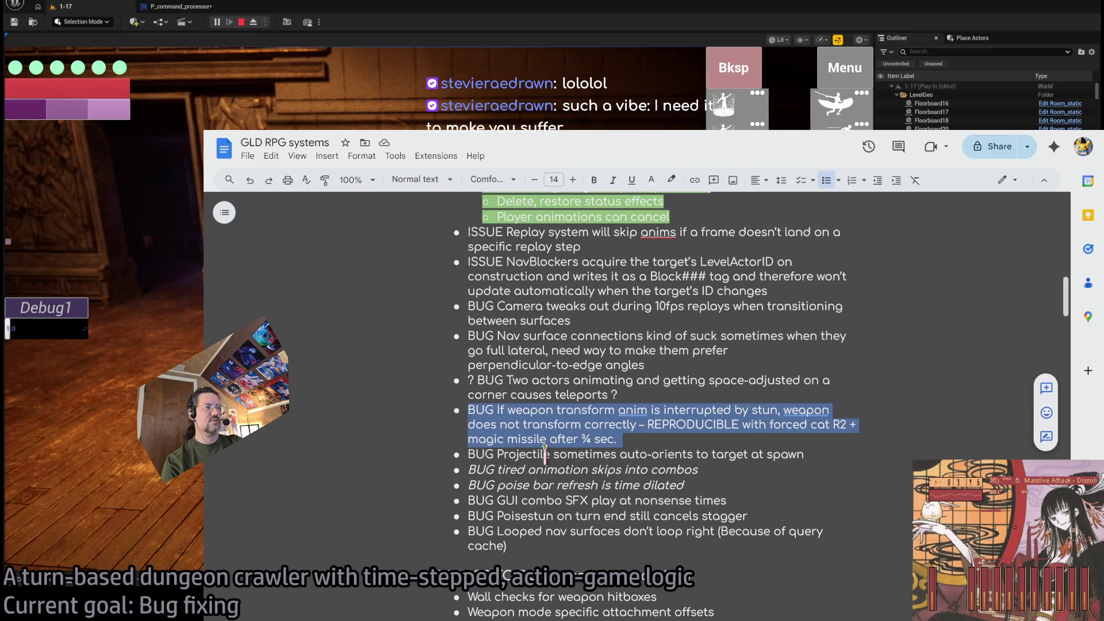
triple_click(655, 454)
click(598, 470)
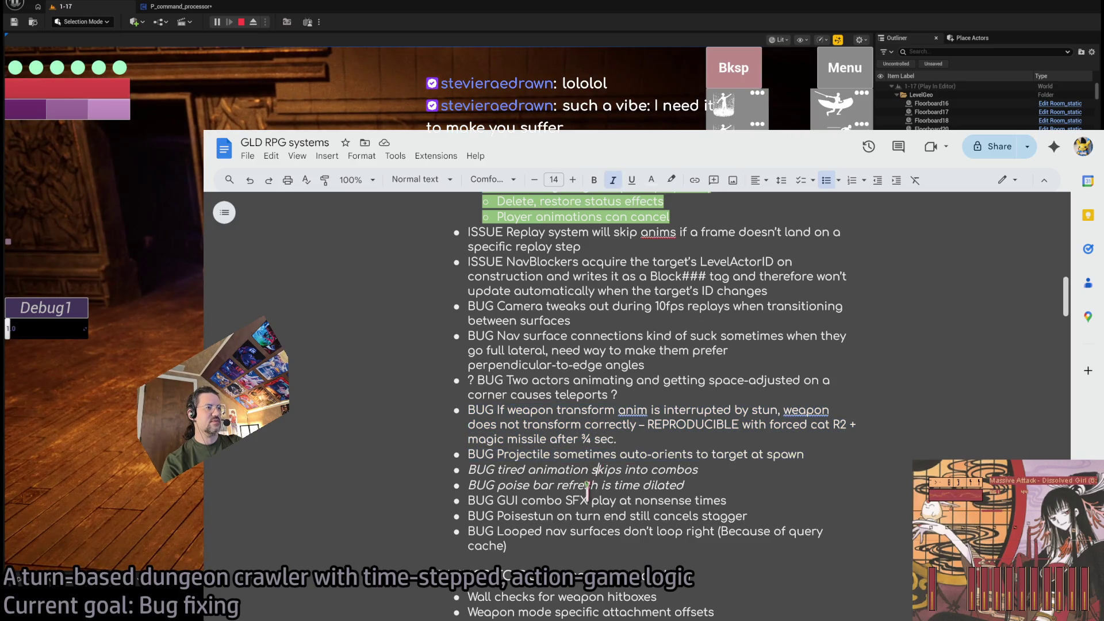
double_click(578, 500)
double_click(594, 531)
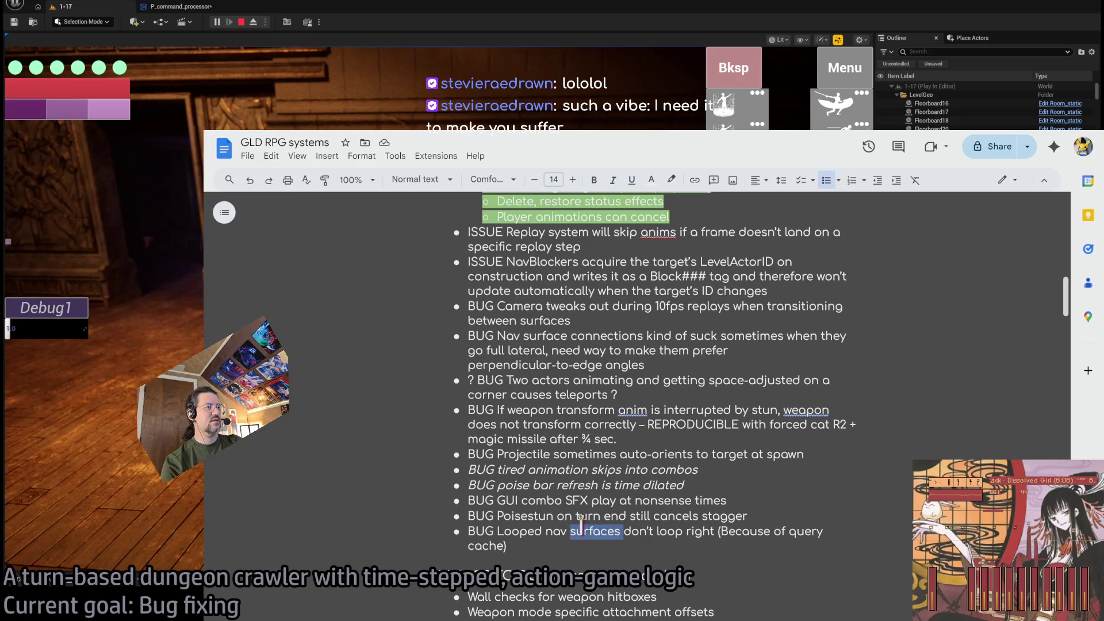
click(638, 502)
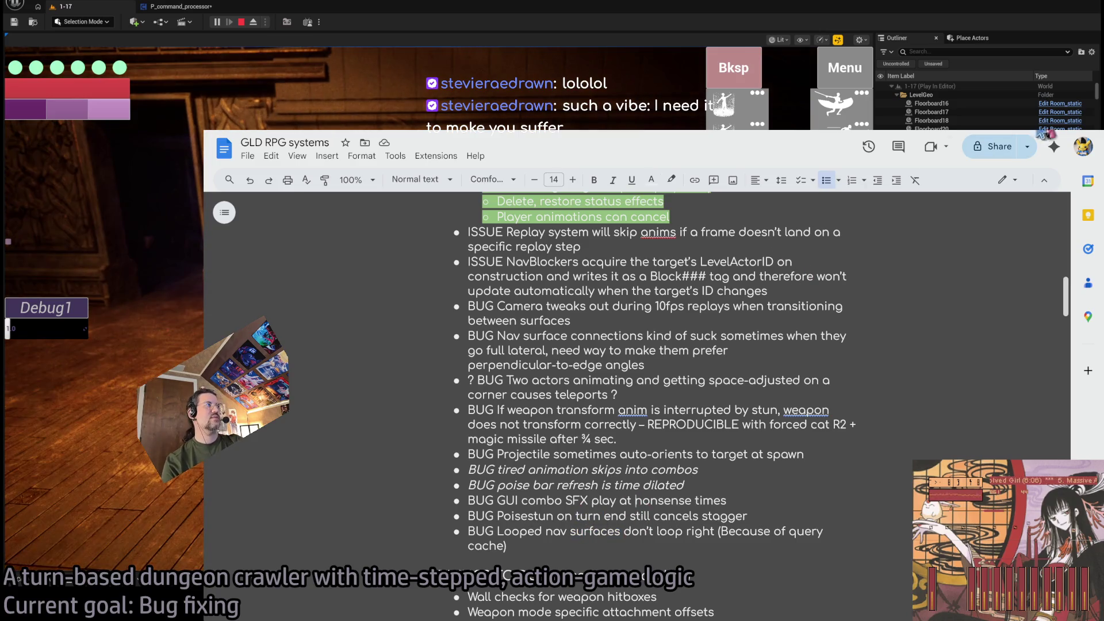
click(1047, 136)
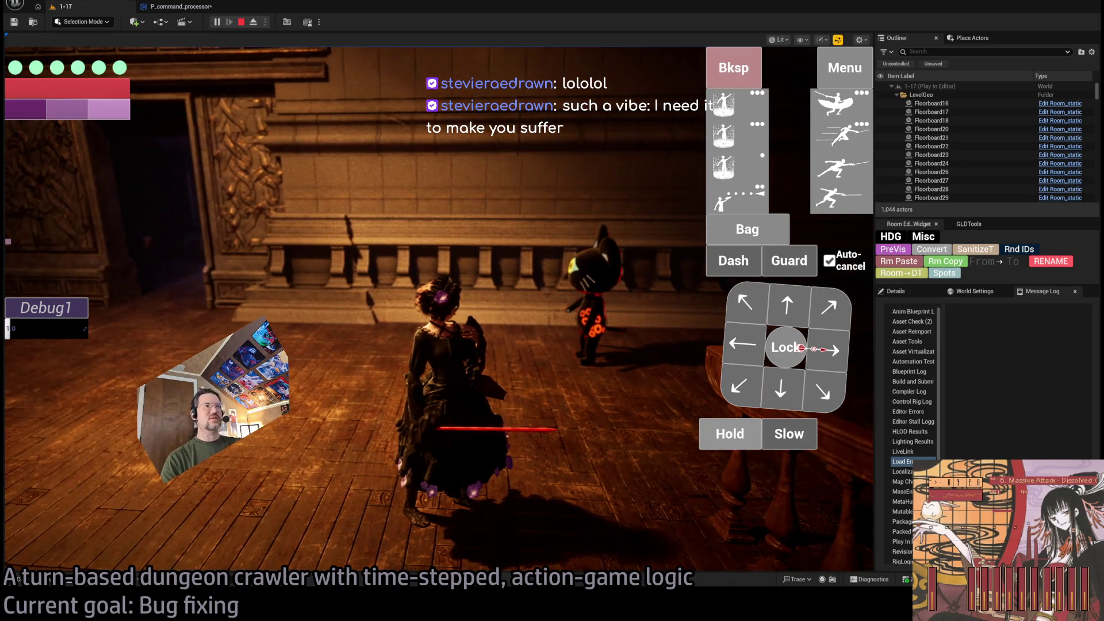
Lock onto the black cat, queue four skills, execute the turn and watch its replay.
click(782, 339)
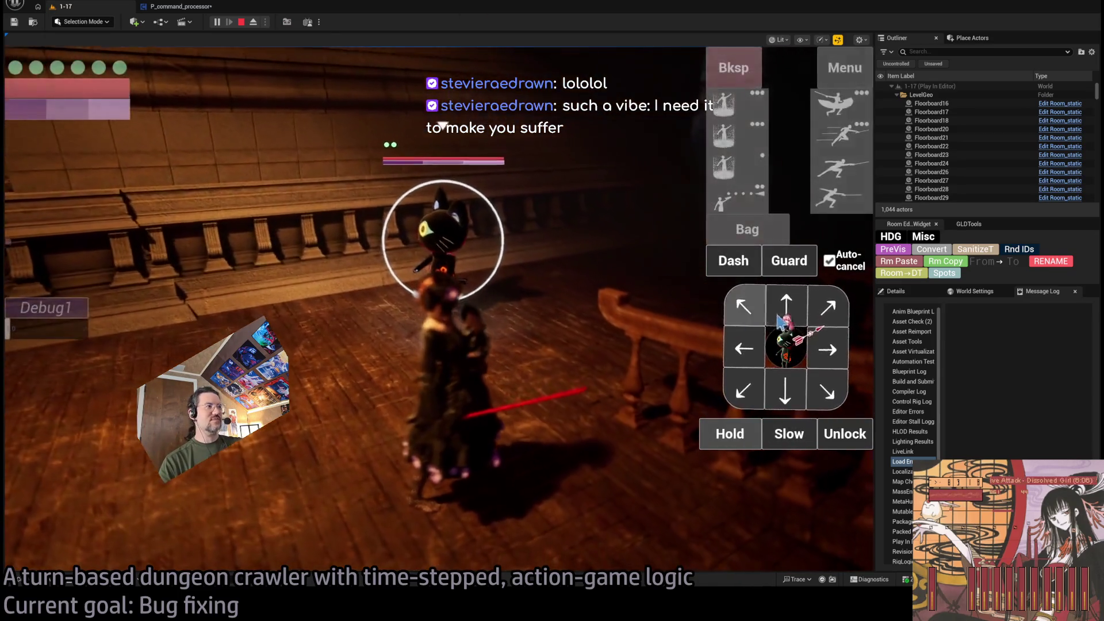
click(786, 305)
click(839, 103)
click(839, 104)
click(840, 104)
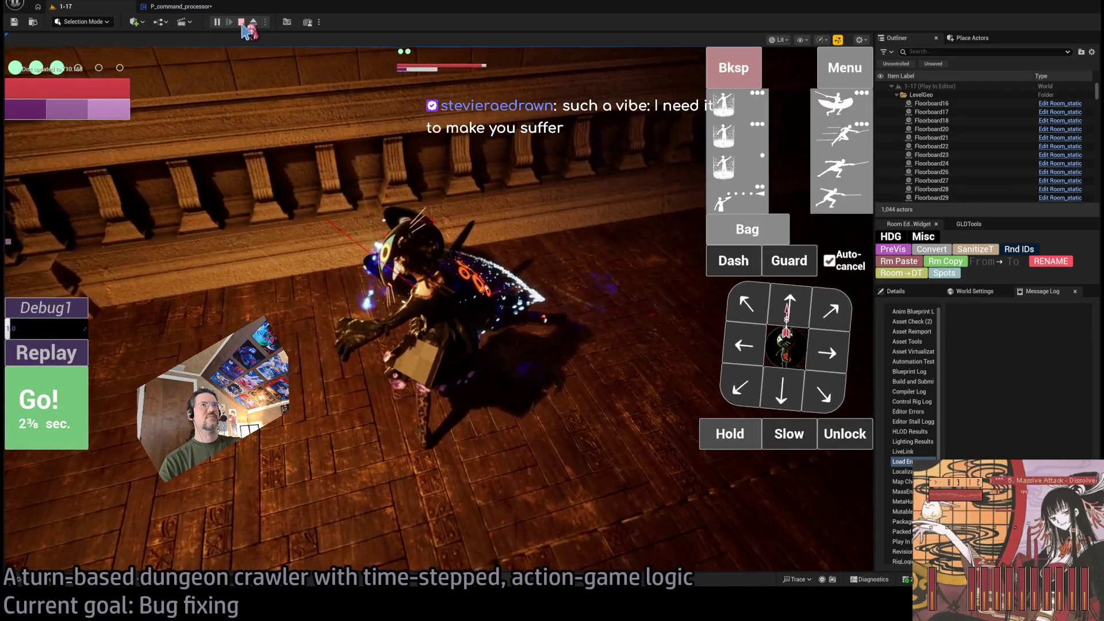
click(444, 206)
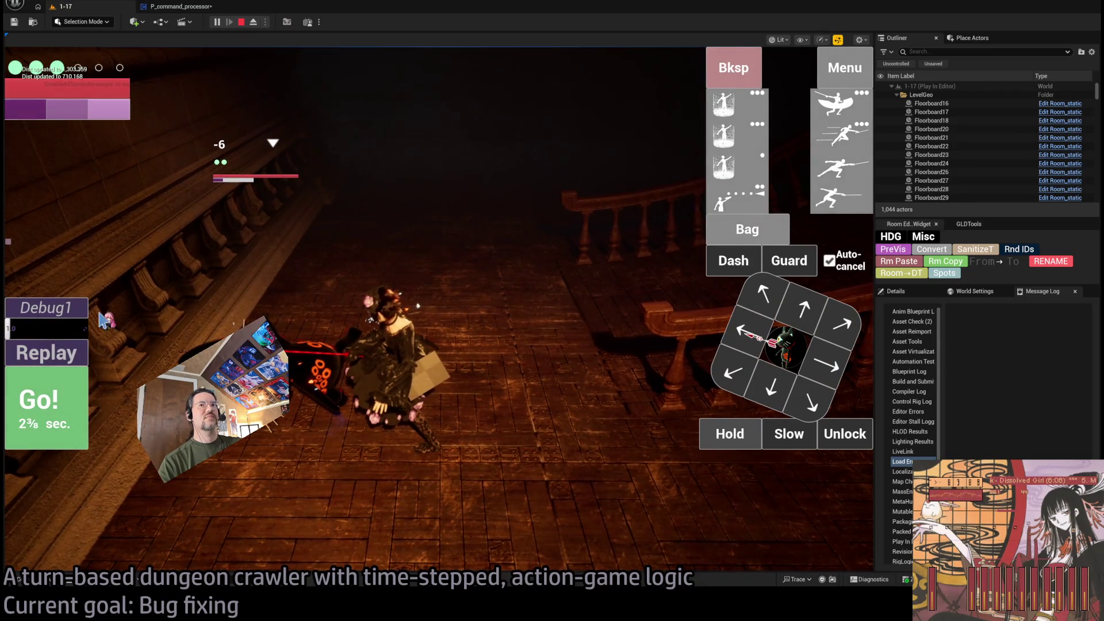
click(65, 359)
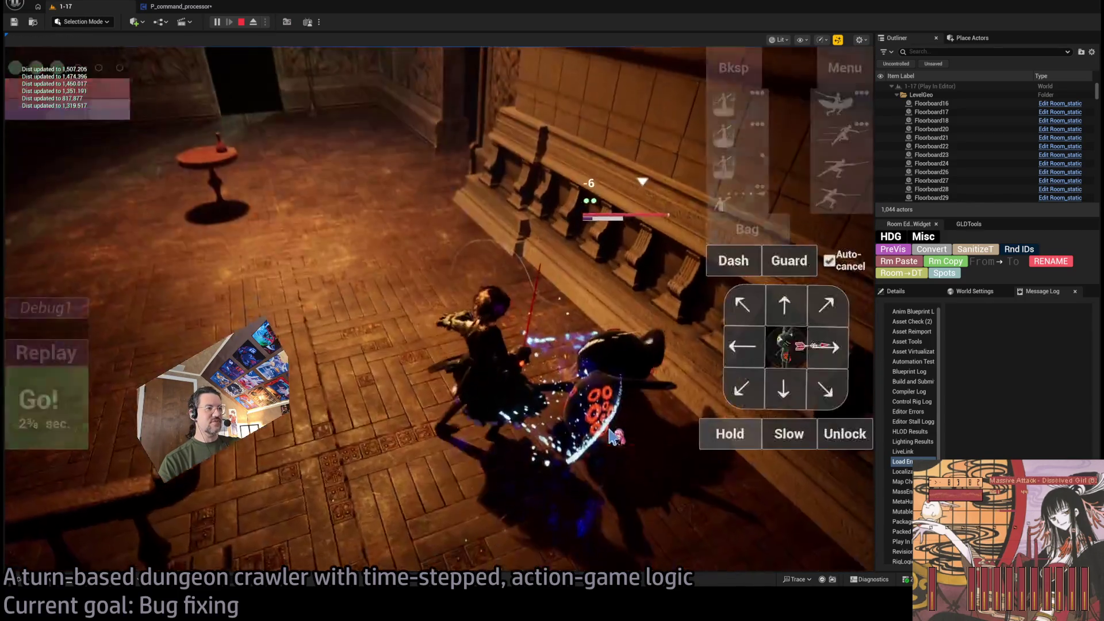
click(69, 355)
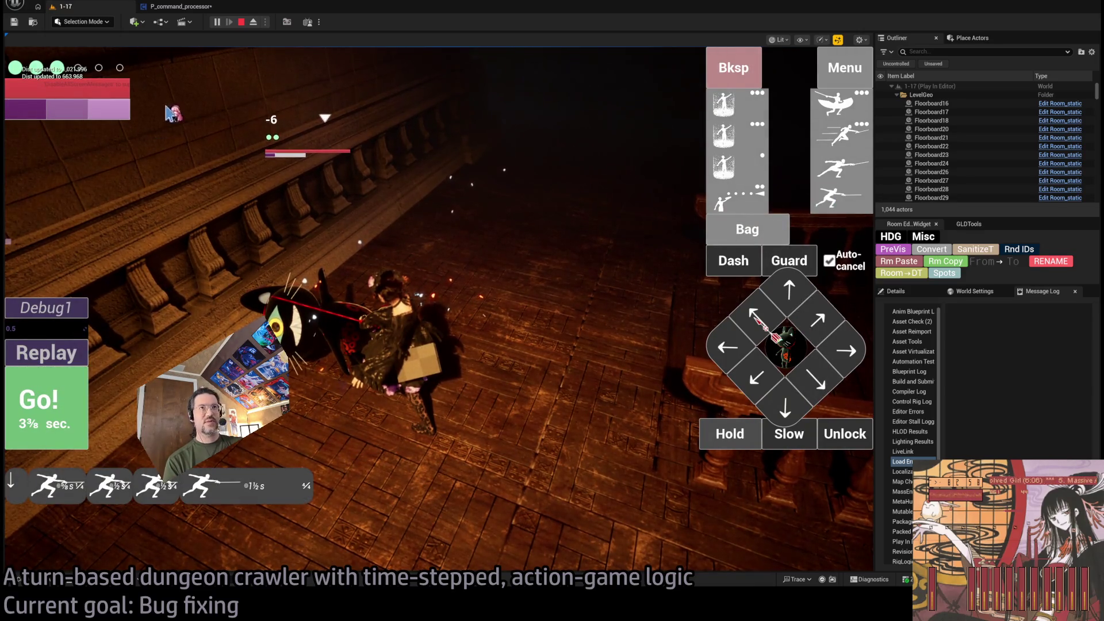
key(Return)
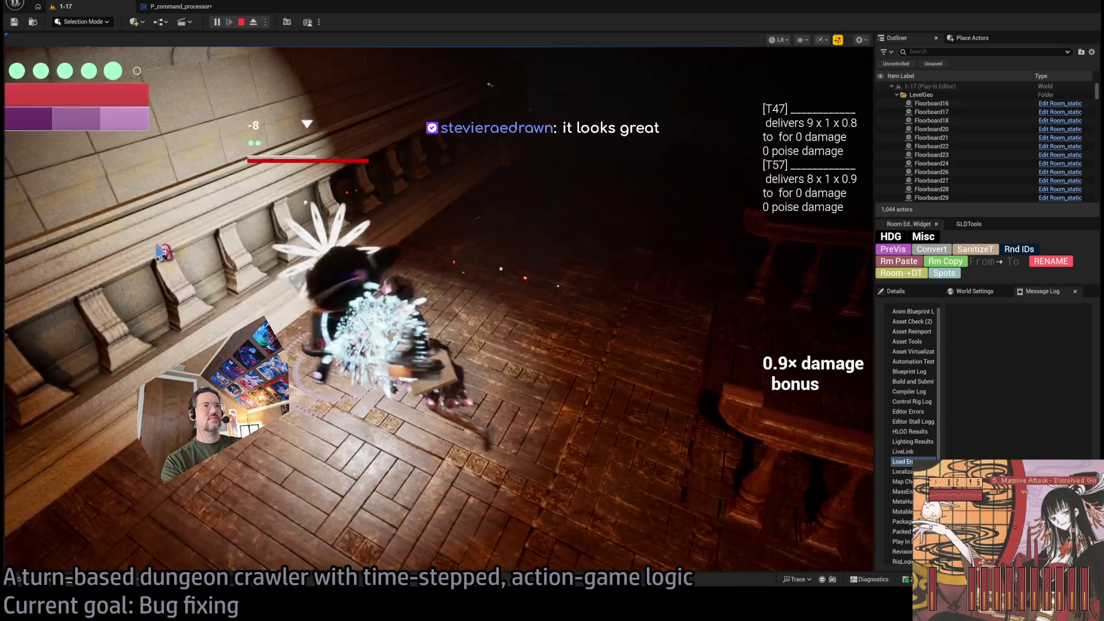
Stop the play session and bring up Twitch's Following page in the browser.
key(Escape)
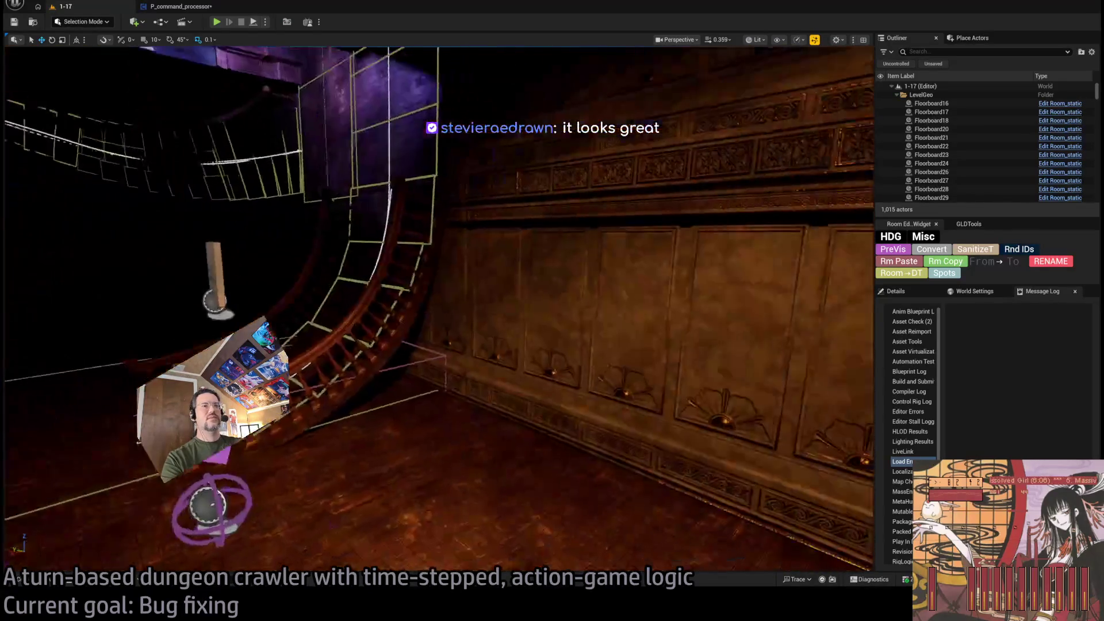
key(alt+Tab)
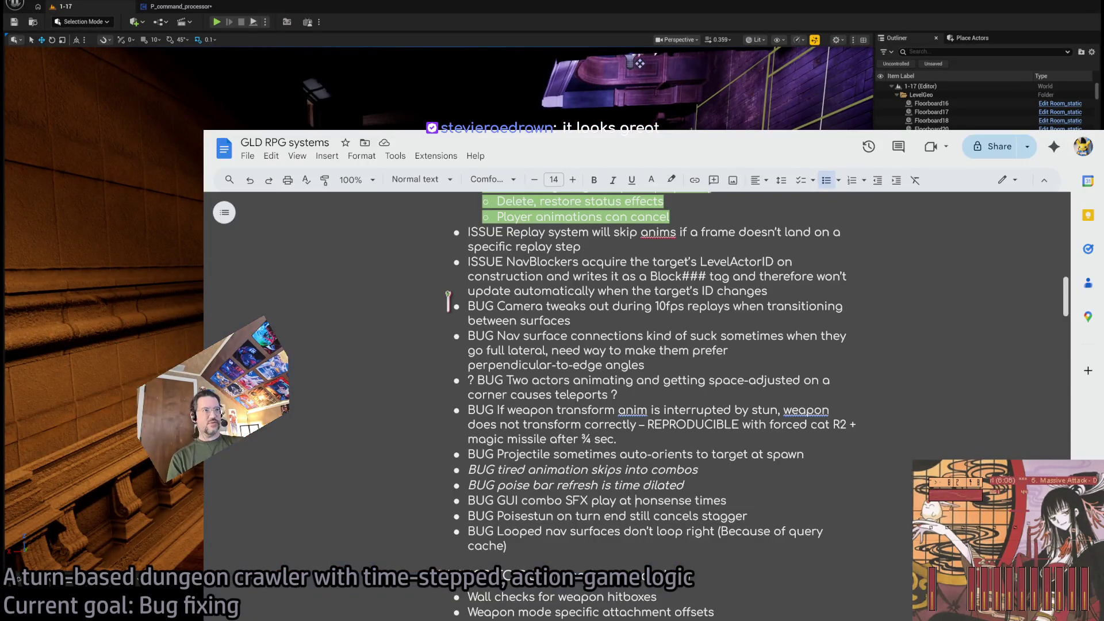
key(ctrl+Tab)
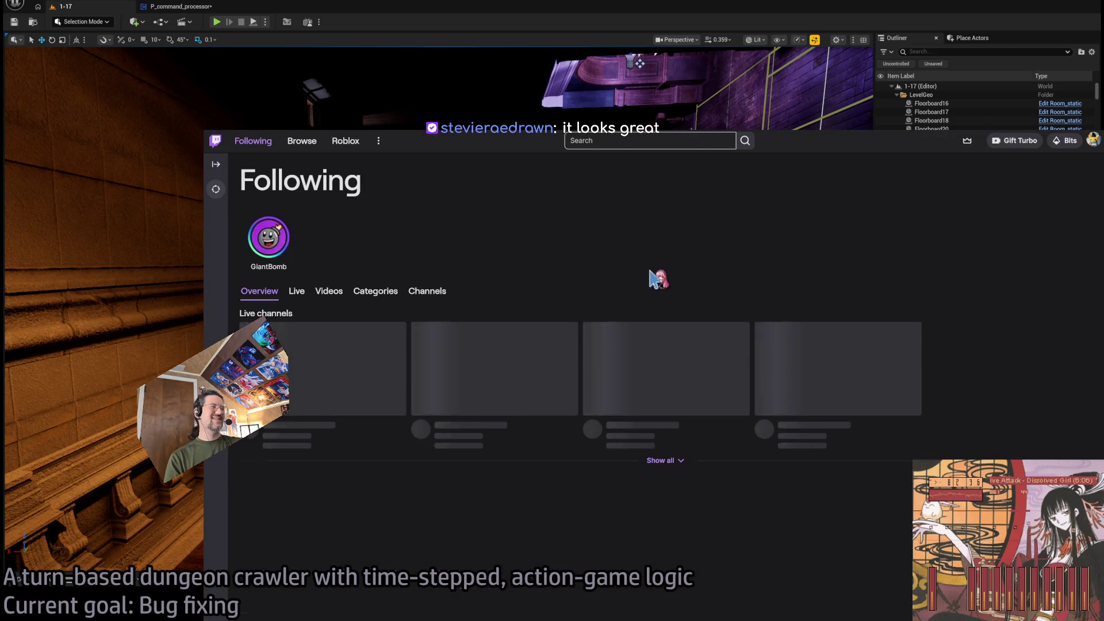
scroll(499, 280, down, 1)
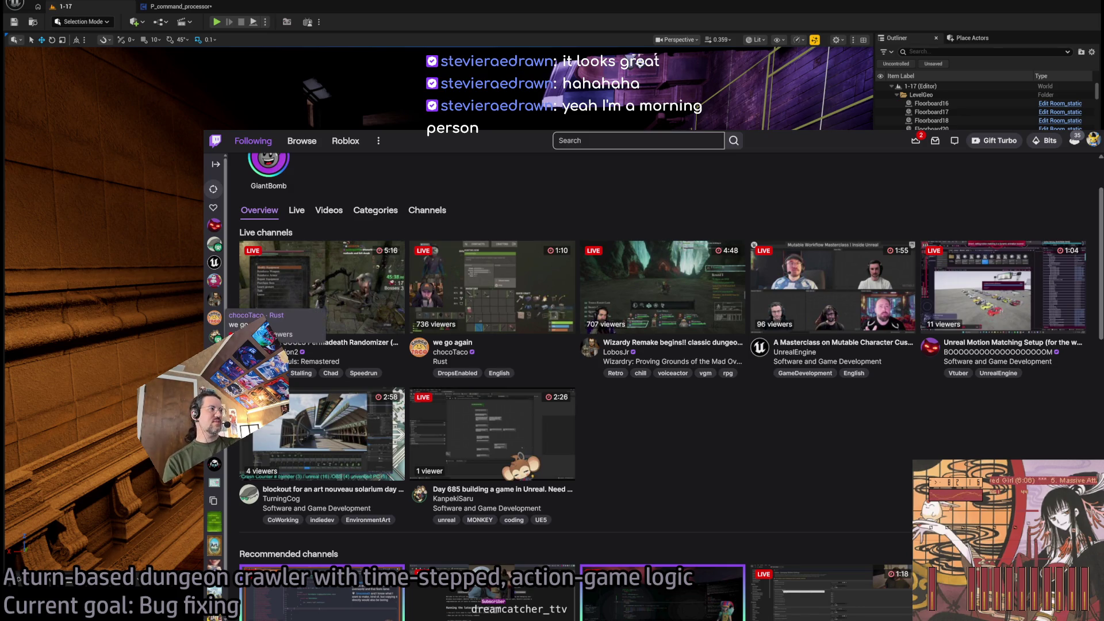
click(1010, 319)
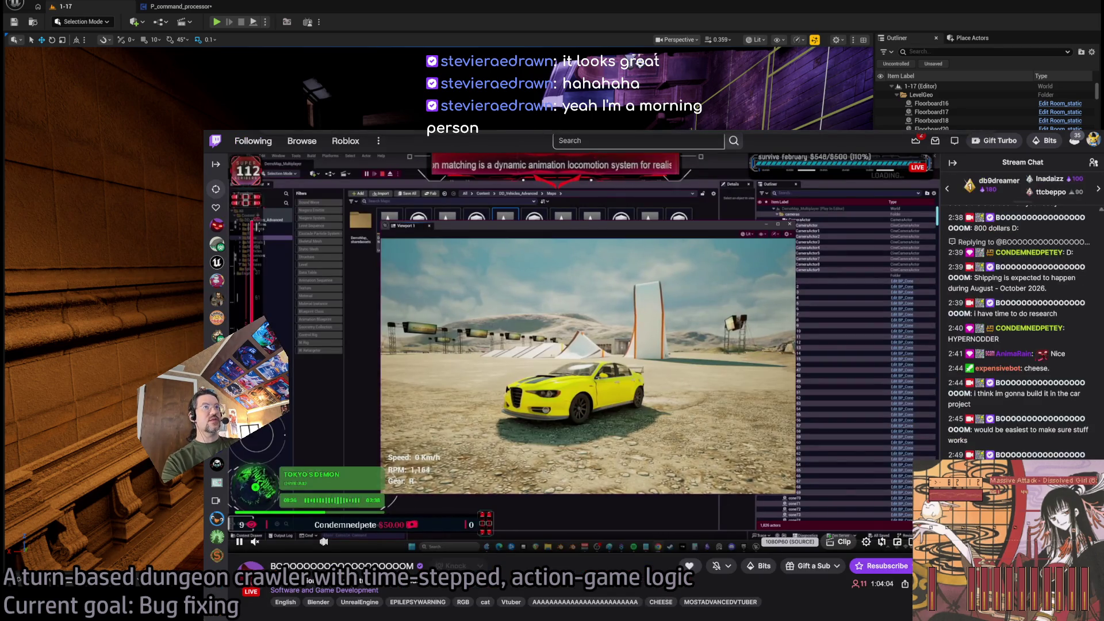
key(alt+Left)
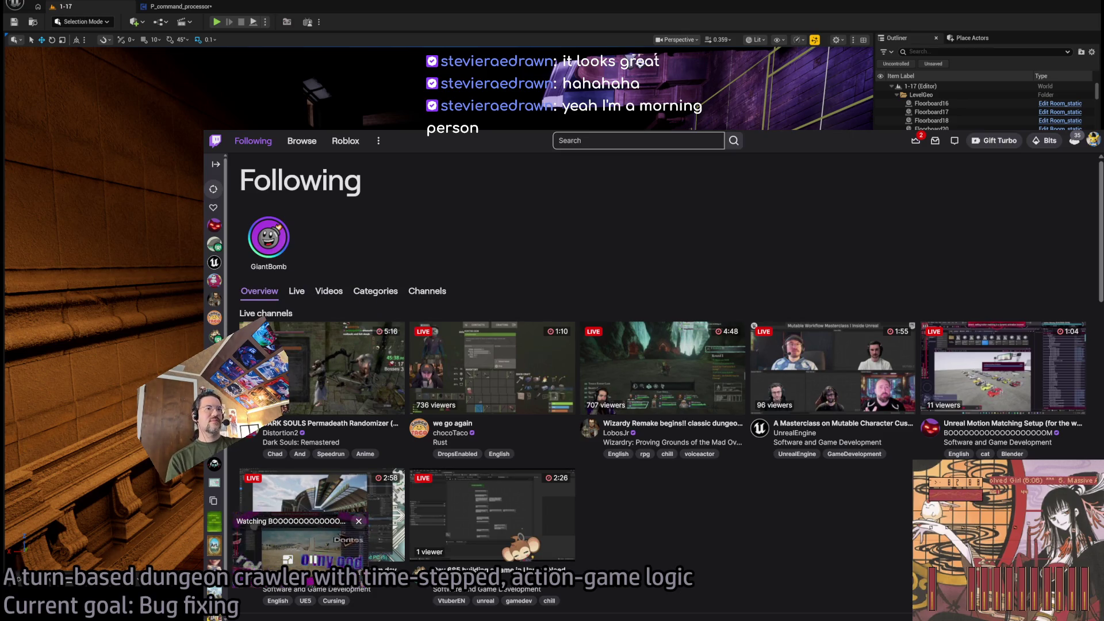
click(359, 521)
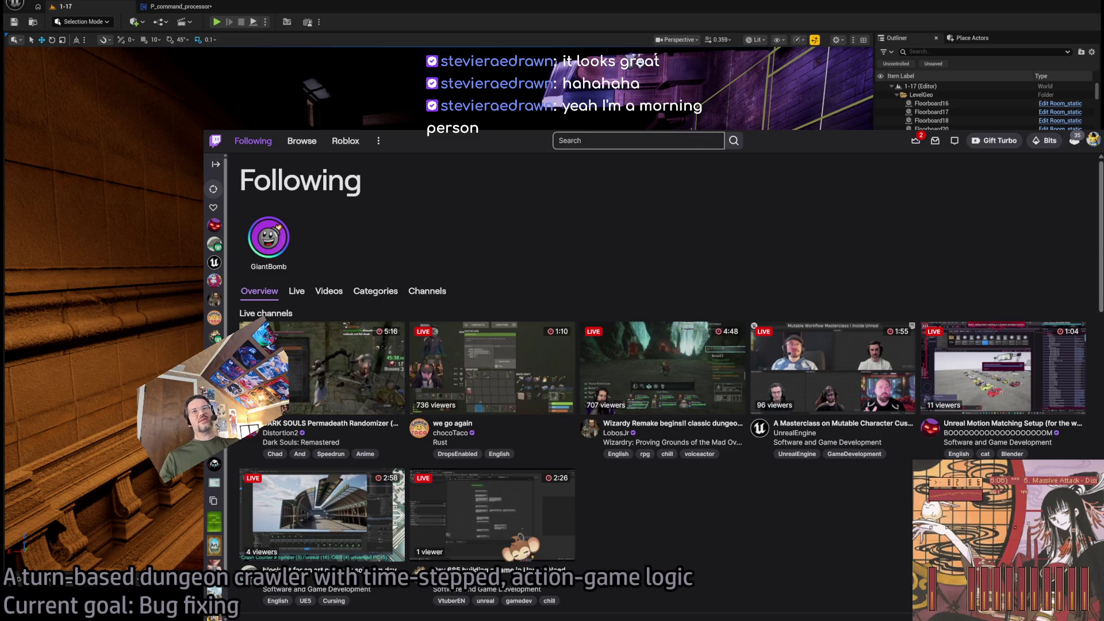